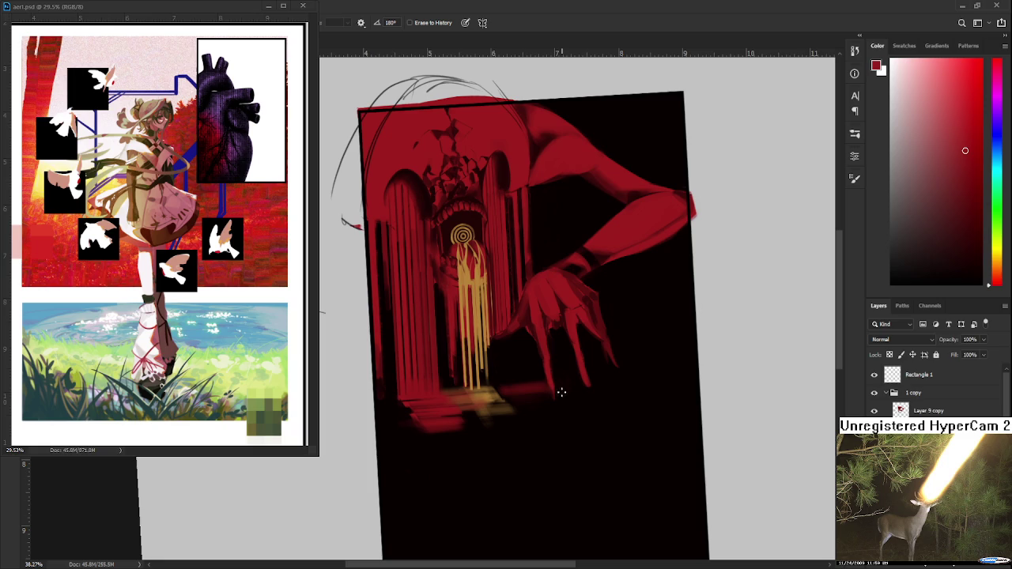
Tilt the view, sample the tan glow colour, and paint it brighter at the pillar base.
key("r")
left_click_drag(560, 392, 571, 400)
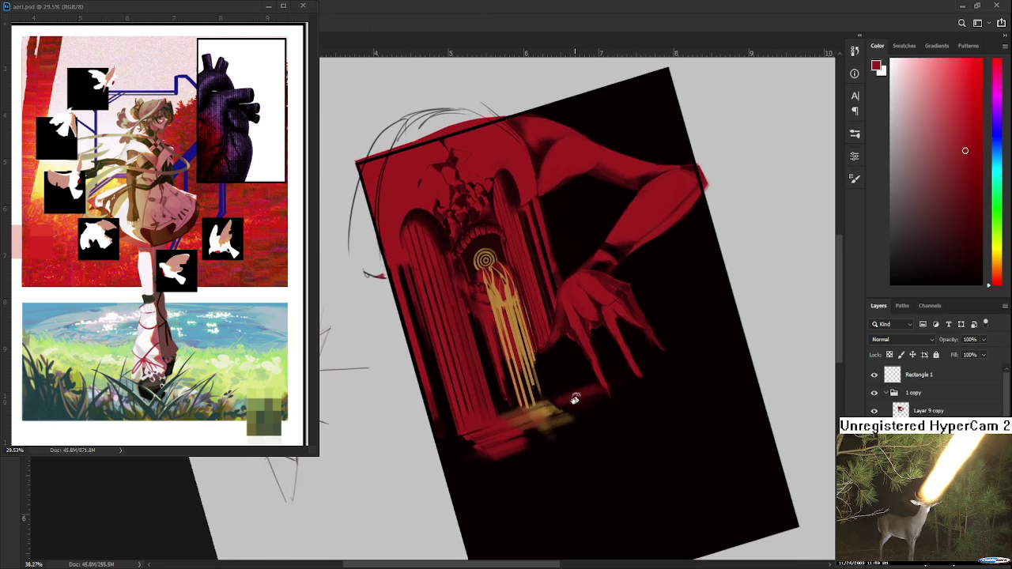
left_click(514, 430, "alt")
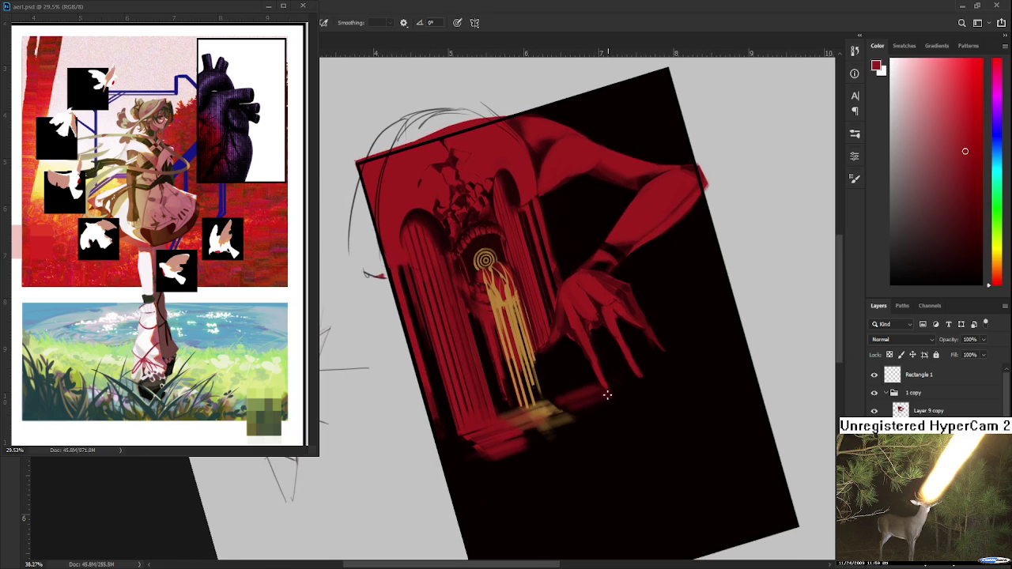
key("e")
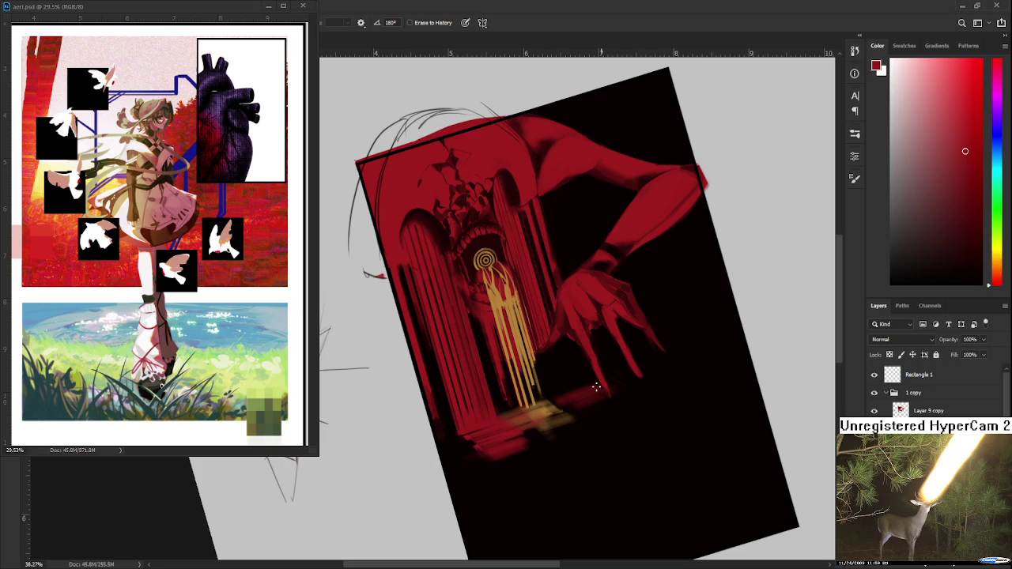
key("b")
left_click(546, 406, "alt")
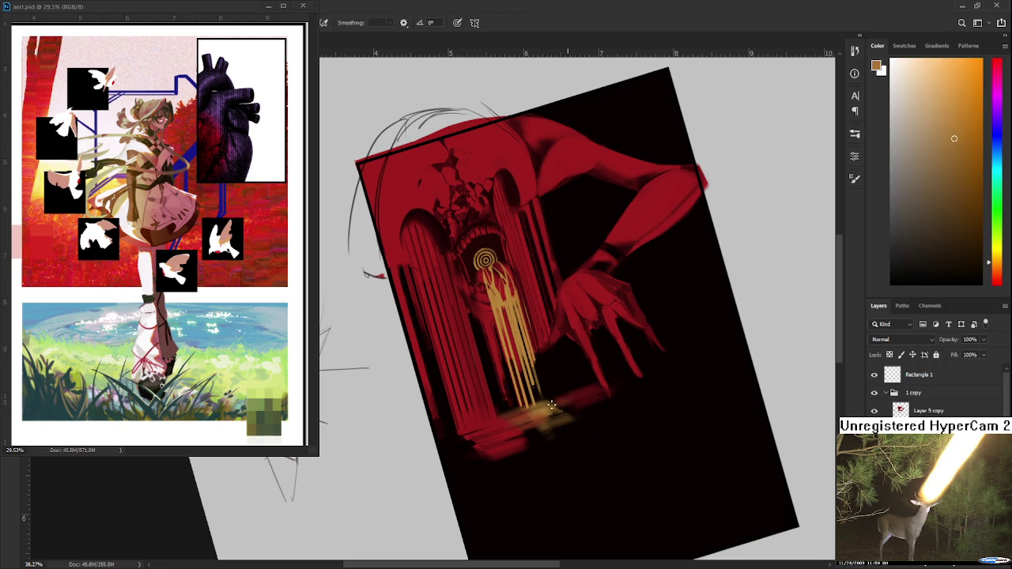
left_click_drag(551, 405, 564, 406)
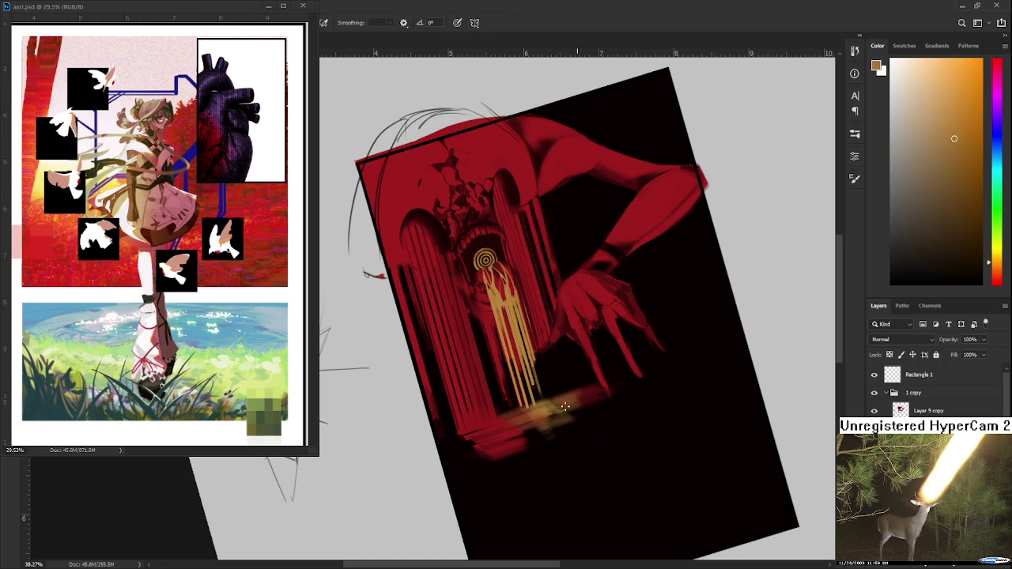
Sample the dark red and tan near the pillar base, then rotate the view back upright.
left_click(590, 397, "alt")
left_click(589, 395, "alt")
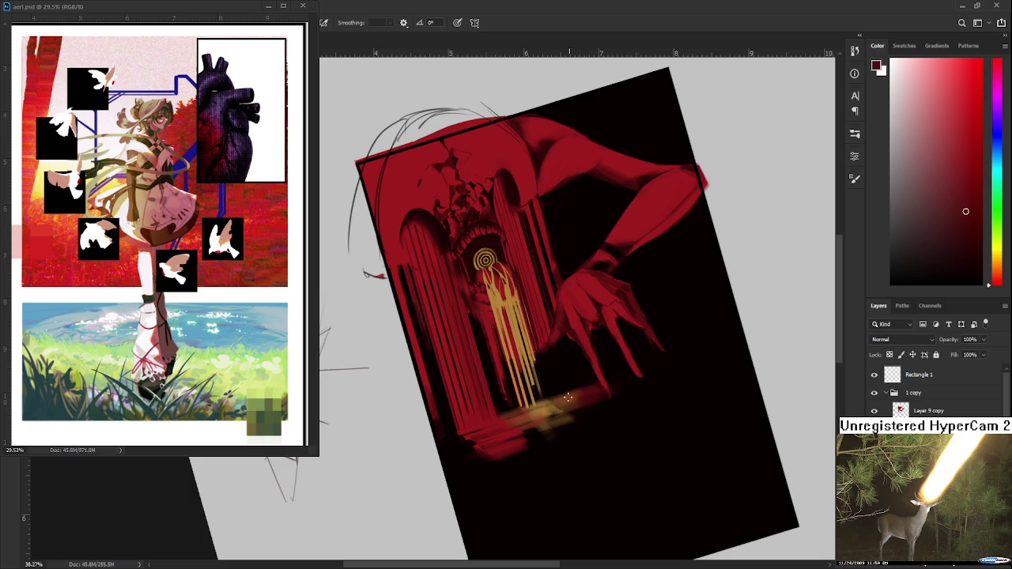
left_click(543, 411, "alt")
left_click(592, 388, "alt")
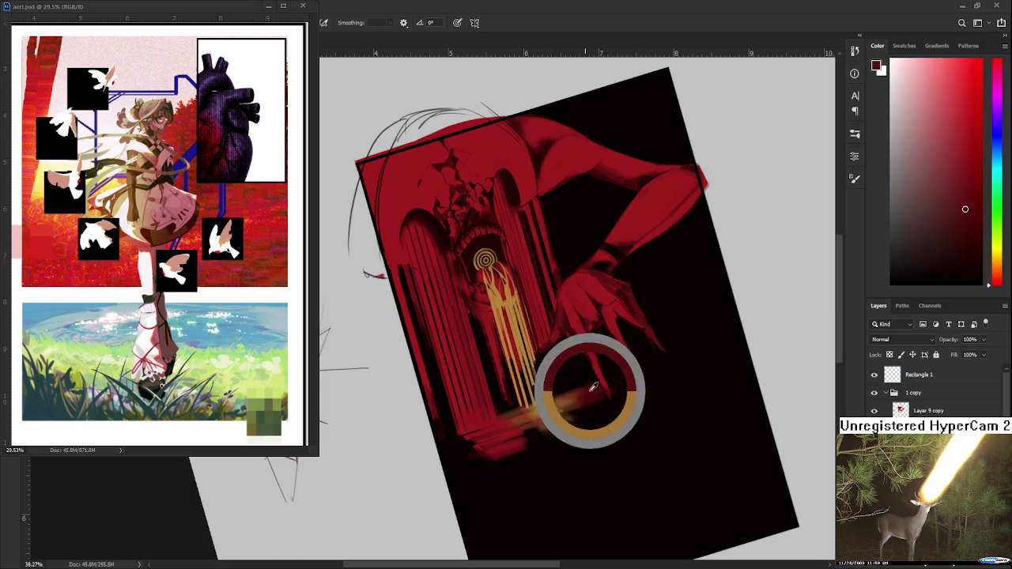
key("r")
mouse_move(605, 388)
left_mouse_down()
mouse_move(584, 422)
mouse_move(550, 436)
left_mouse_up()
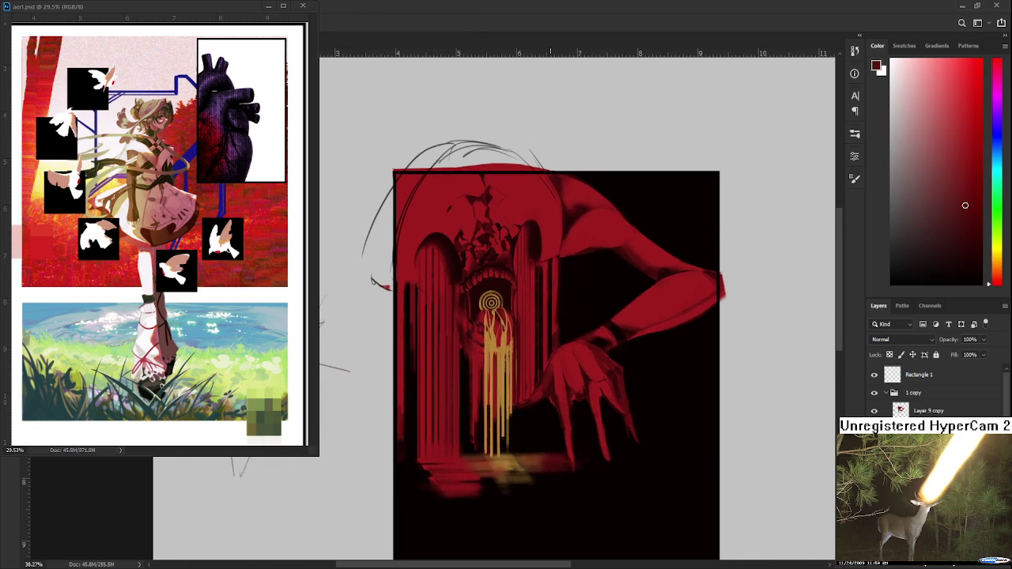
Zoom in and sample a brighter red from the hand and a red near the floor.
scroll(547, 425, "down", 2)
scroll(540, 456, "up", 1)
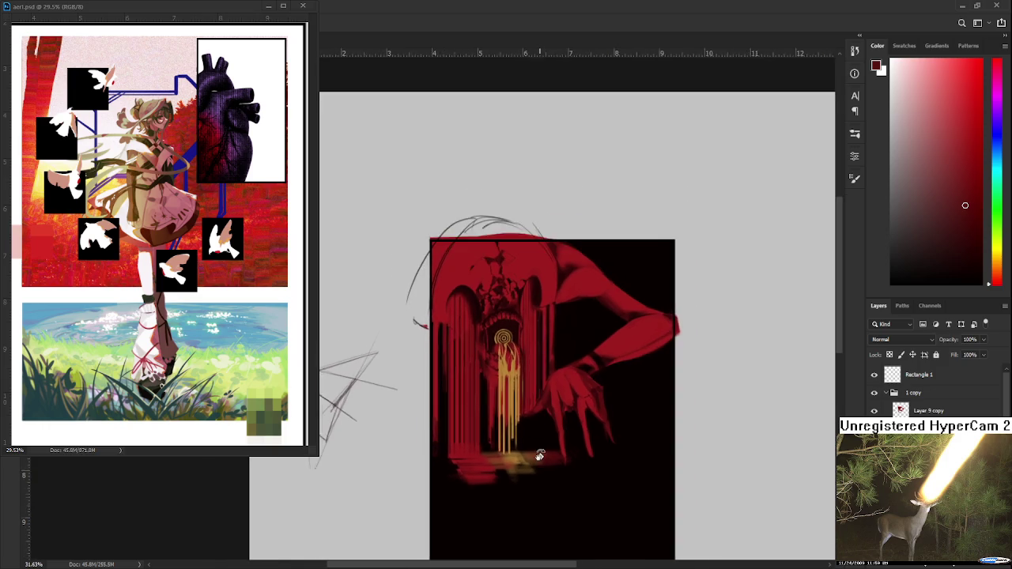
scroll(540, 456, "up", 2)
scroll(540, 456, "up", 1)
key("b")
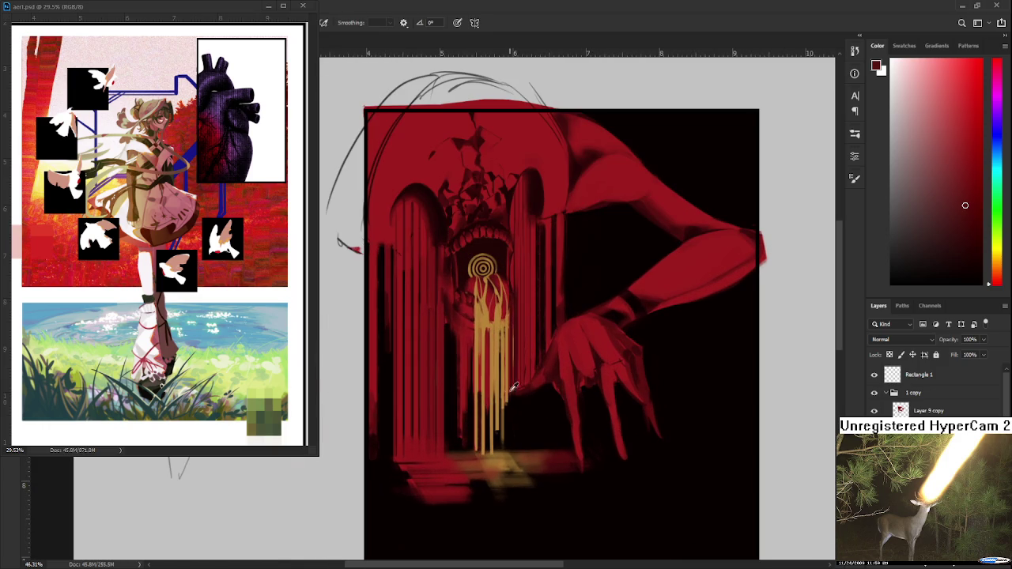
left_click(514, 372, "alt")
scroll(638, 451, "down", 1)
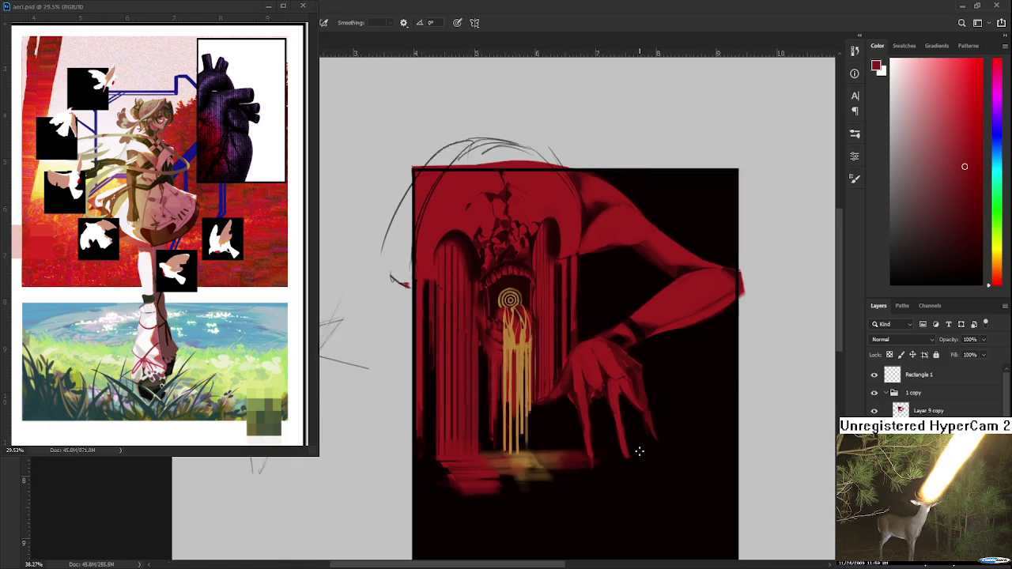
scroll(610, 448, "down", 1)
scroll(609, 447, "up", 1)
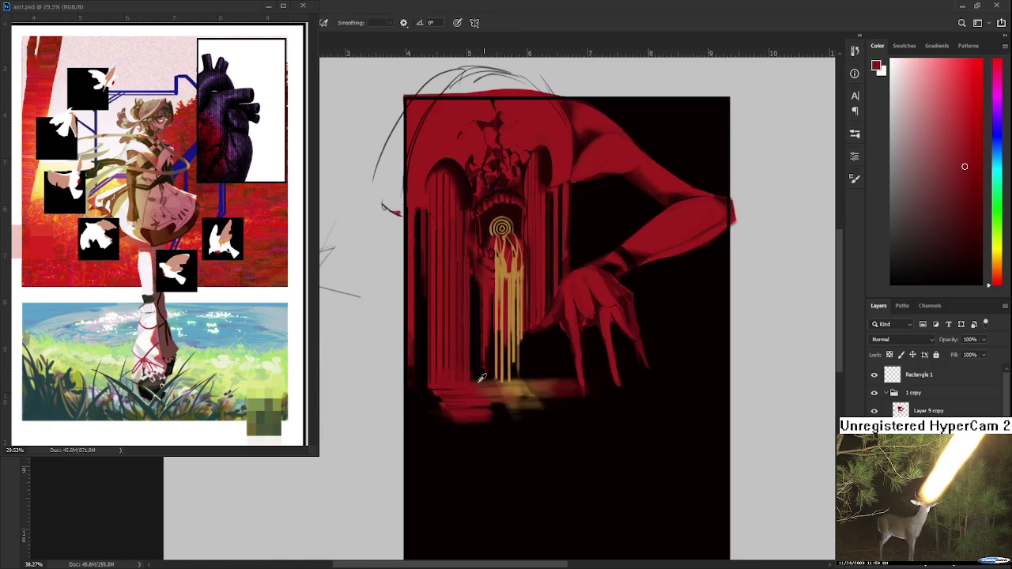
left_click(449, 380, "alt")
With the Eraser, cut a thin horizontal line across the red floor stroke.
key("e")
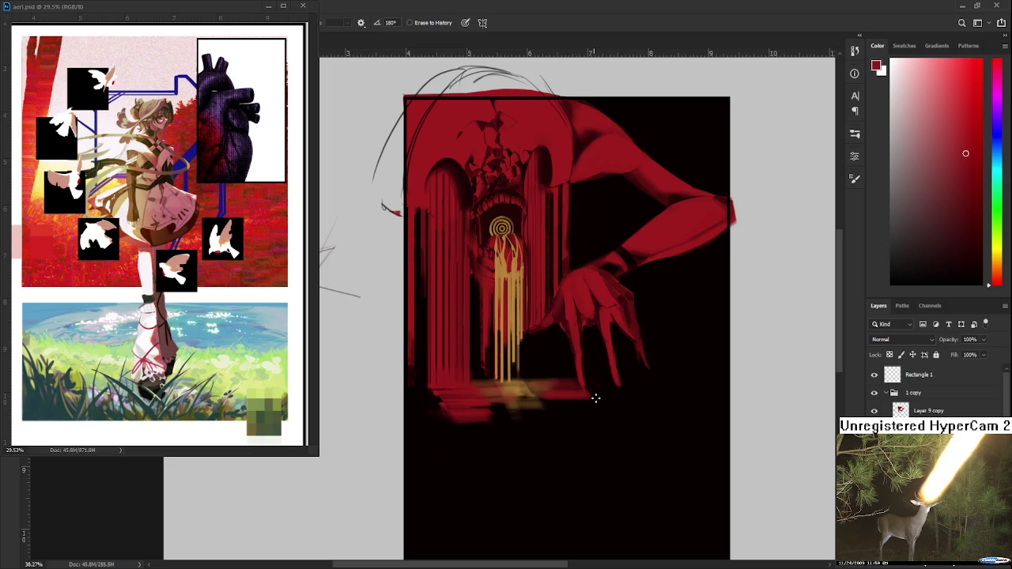
left_click_drag(586, 388, 549, 389)
scroll(566, 368, "up", 1)
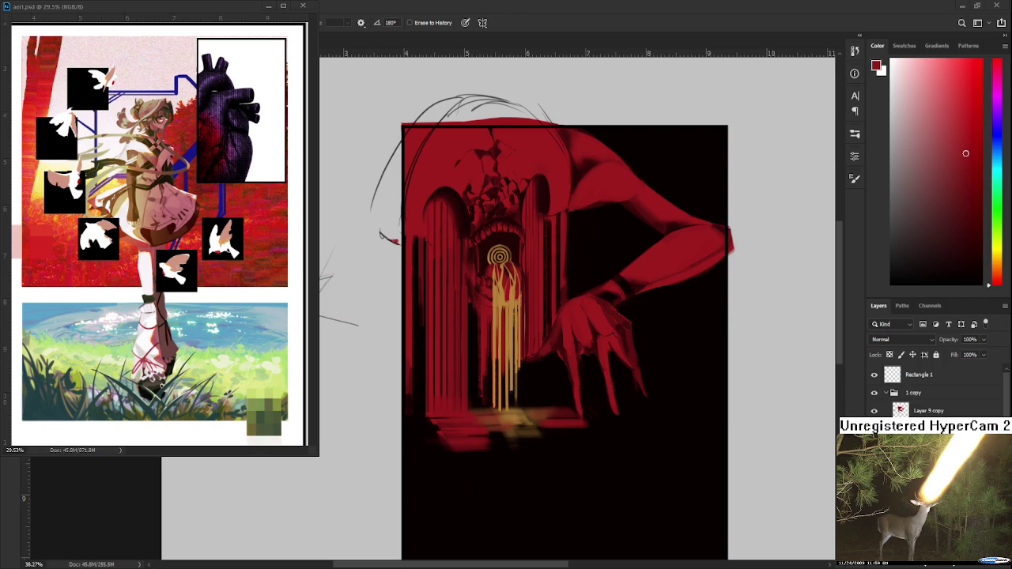
Pan to the pillars and hand, sampling the orange floor glow and gold.
scroll(581, 346, "up", 3)
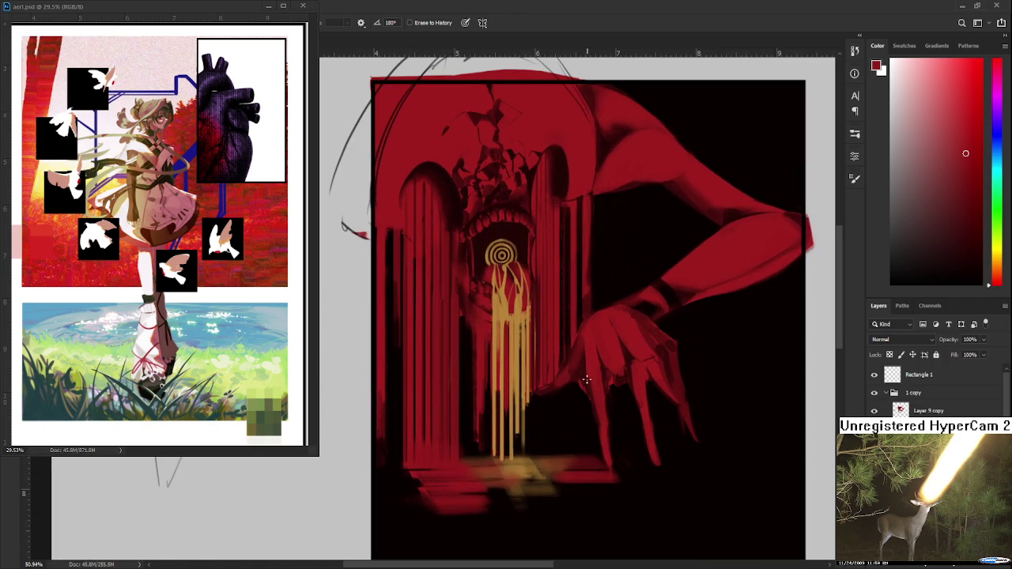
left_click_drag(551, 494, 498, 416)
key("b")
left_click(462, 496, "alt")
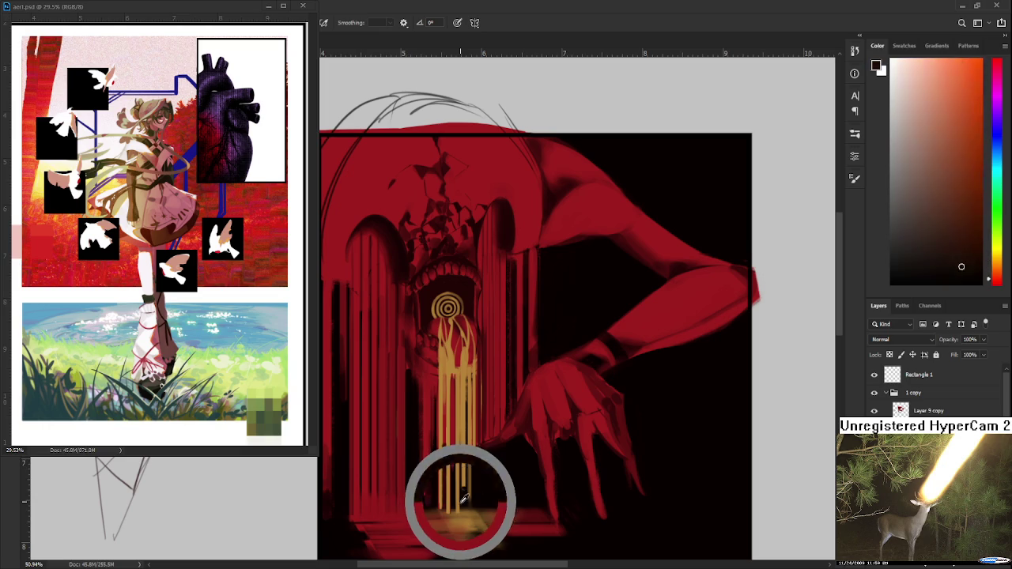
mouse_move(462, 497)
left_mouse_down()
mouse_move(488, 479)
mouse_move(518, 490)
left_mouse_up()
left_click(494, 474, "alt")
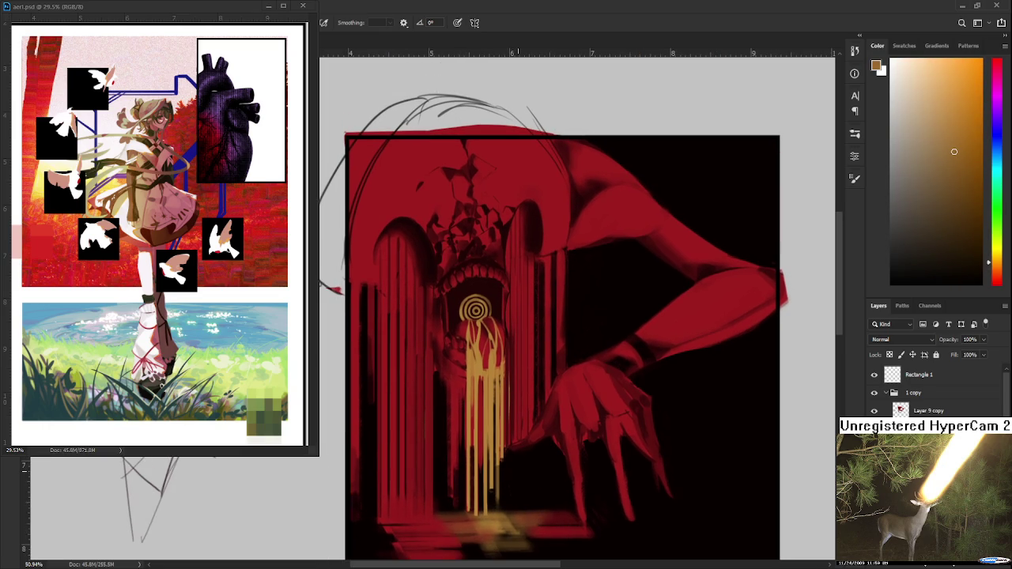
scroll(505, 441, "down", 3)
scroll(436, 316, "up", 2)
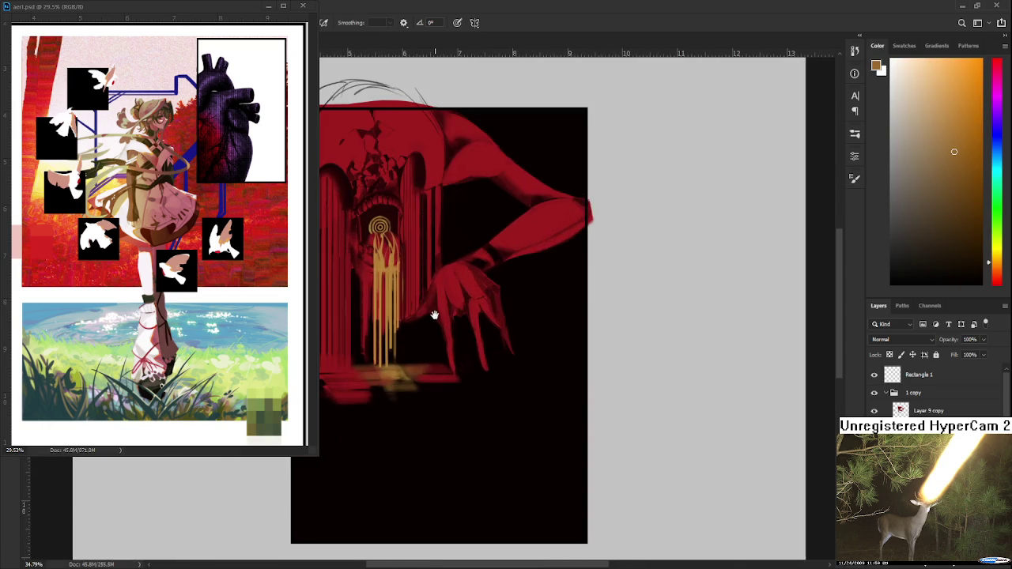
left_click_drag(436, 316, 563, 348)
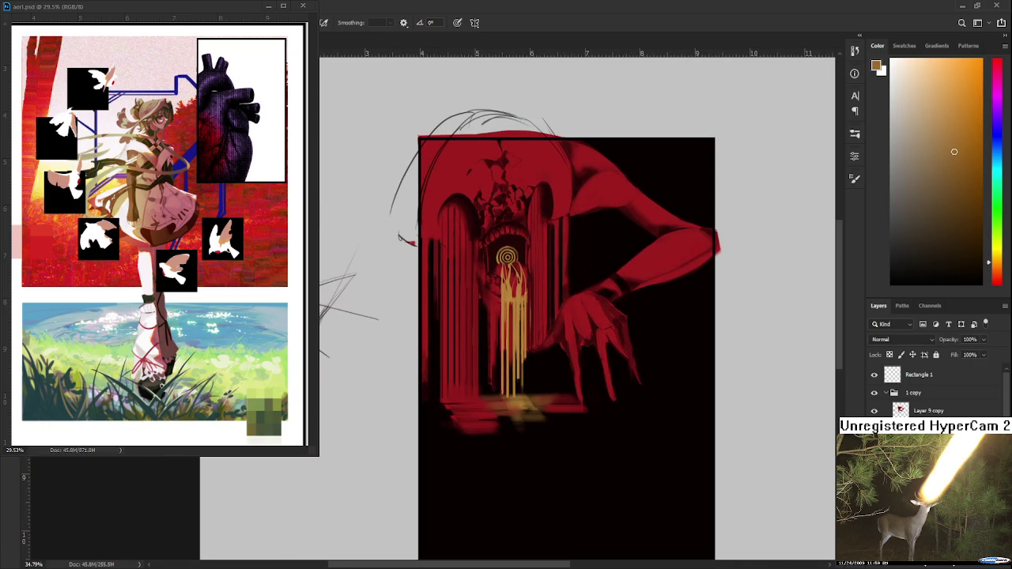
On Layer 9 copy, paint three thin red streaks from the hand down to the floor.
left_click(909, 410)
scroll(538, 291, "up", 1)
scroll(537, 291, "up", 1)
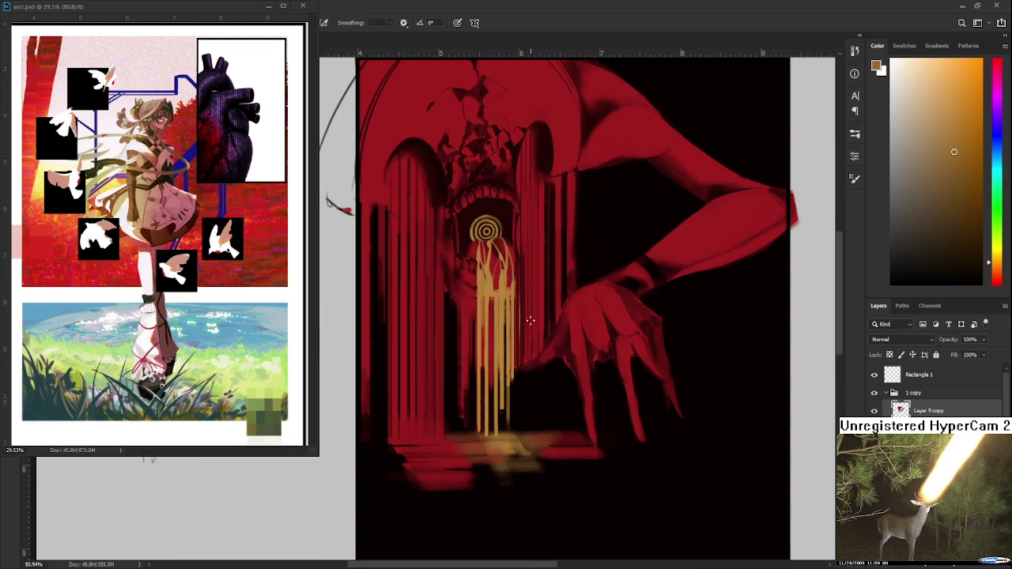
left_click(538, 320, "alt")
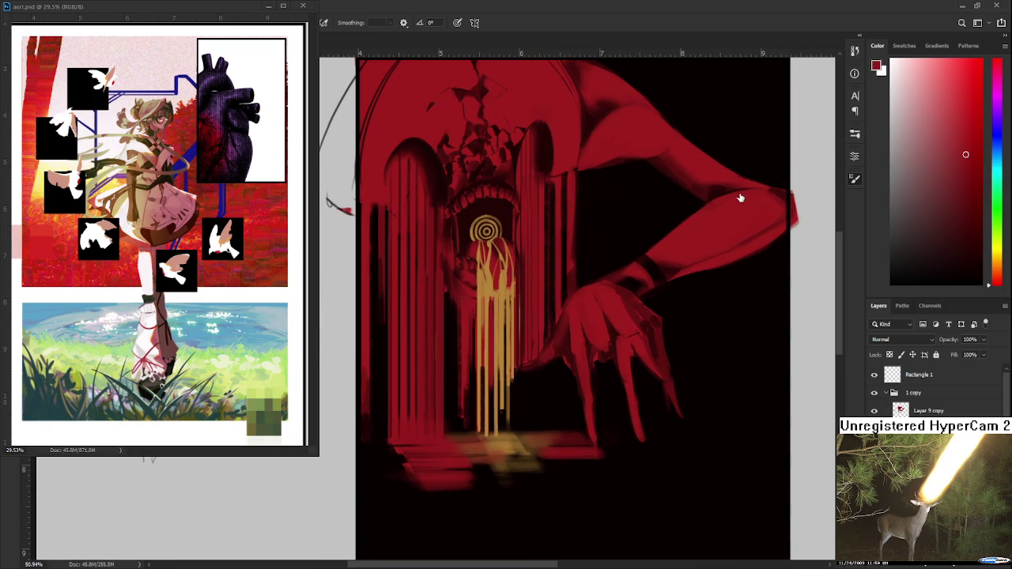
scroll(571, 303, "up", 1)
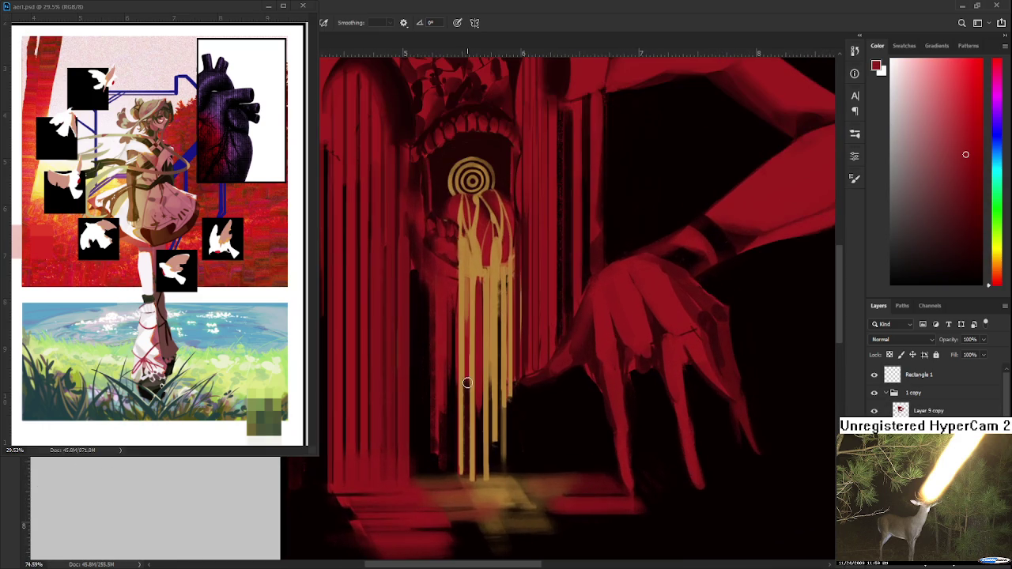
key("bracketleft")
key("bracketleft")
key("bracketleft")
left_click_drag(544, 380, 543, 447)
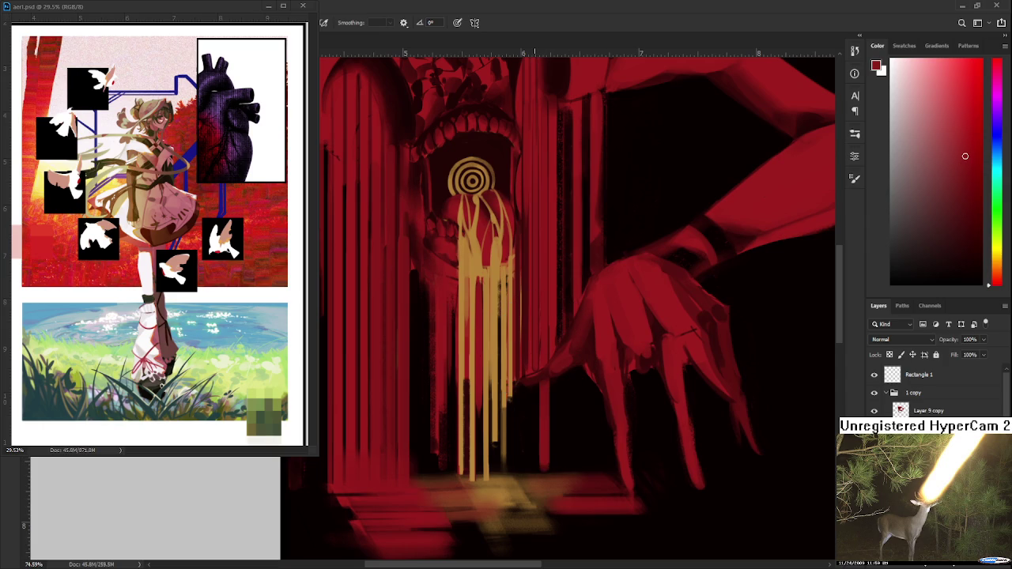
left_click_drag(535, 368, 533, 470)
left_click_drag(521, 368, 520, 474)
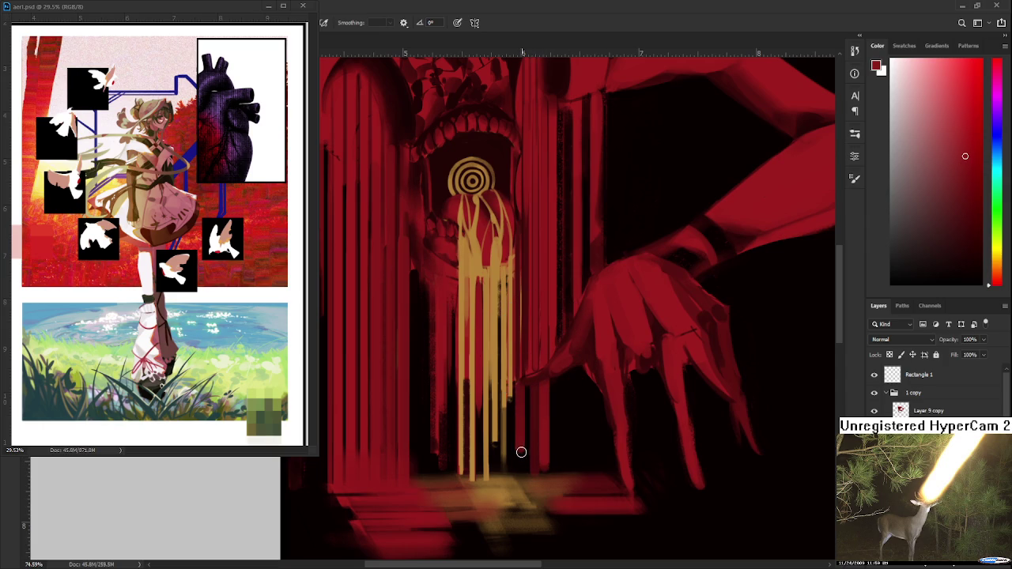
left_click_drag(552, 371, 526, 430)
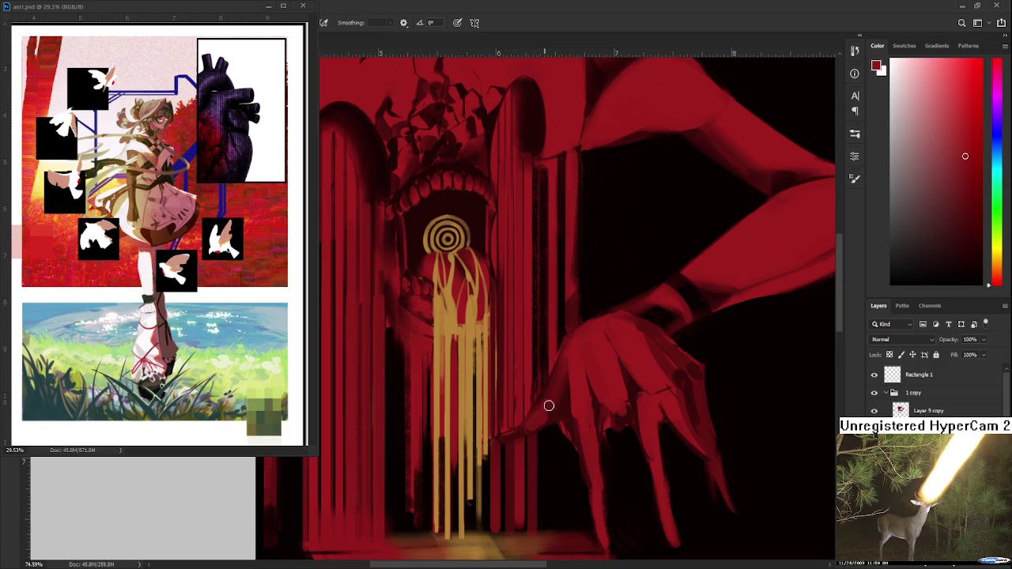
scroll(529, 438, "down", 3)
Sample a colour near the hand and a darker red while panning the view.
scroll(530, 437, "up", 1)
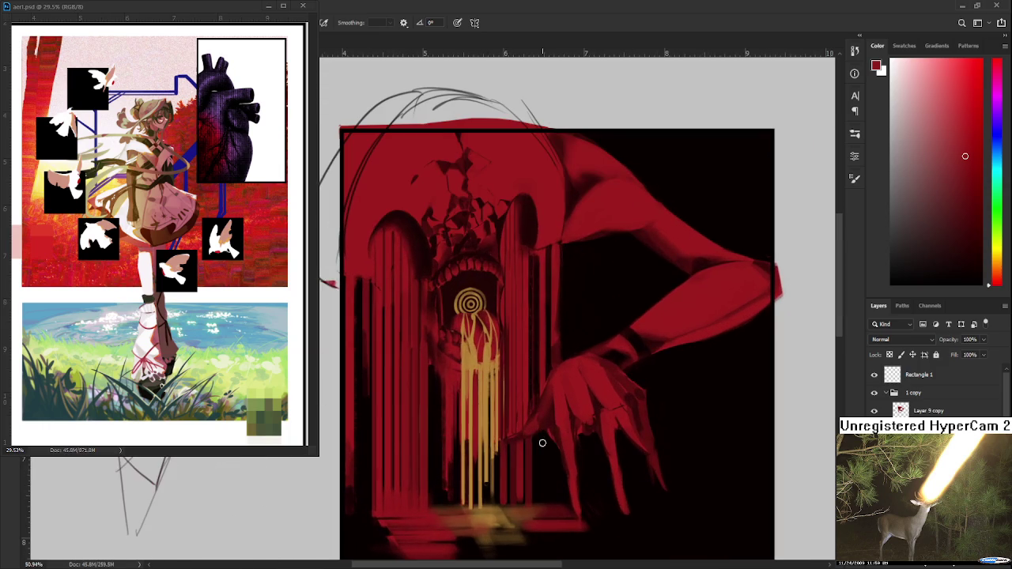
left_click(518, 419, "alt")
left_click_drag(545, 437, 561, 410)
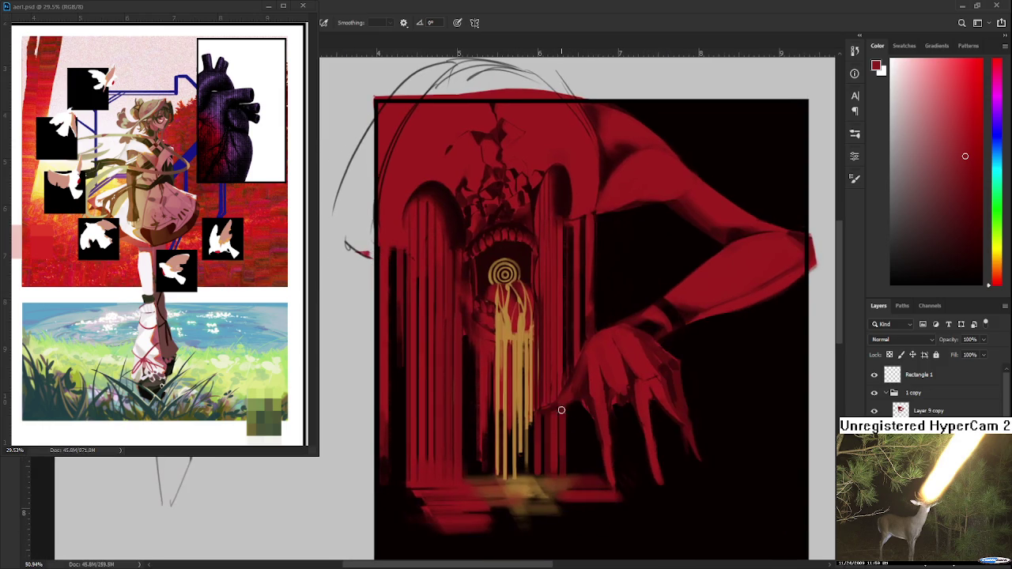
left_click(559, 387, "alt")
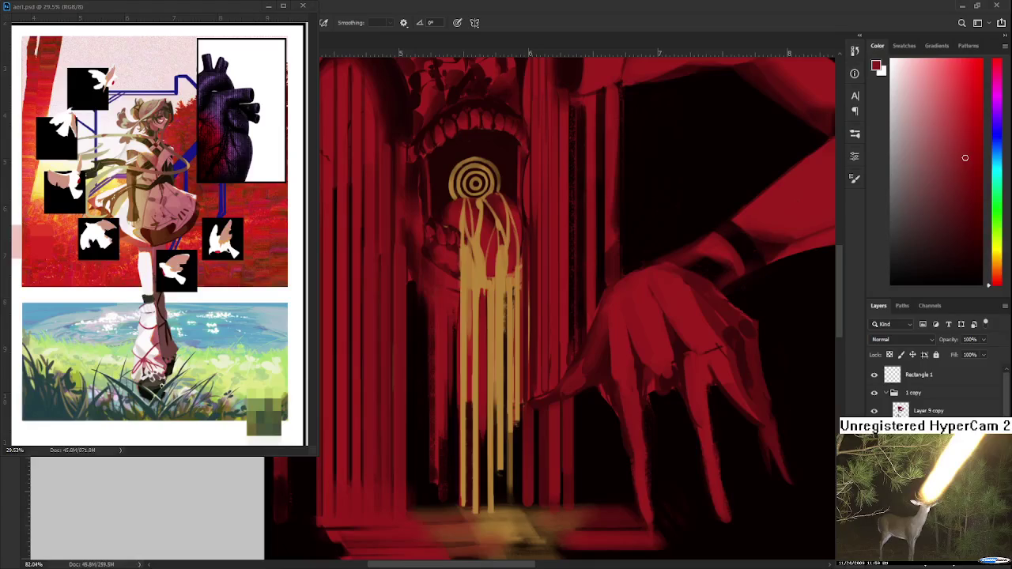
Make Layer 9 copy active and return to the Brush with the column red as colour.
left_click(874, 410, "alt")
left_click(873, 410, "alt")
key("e")
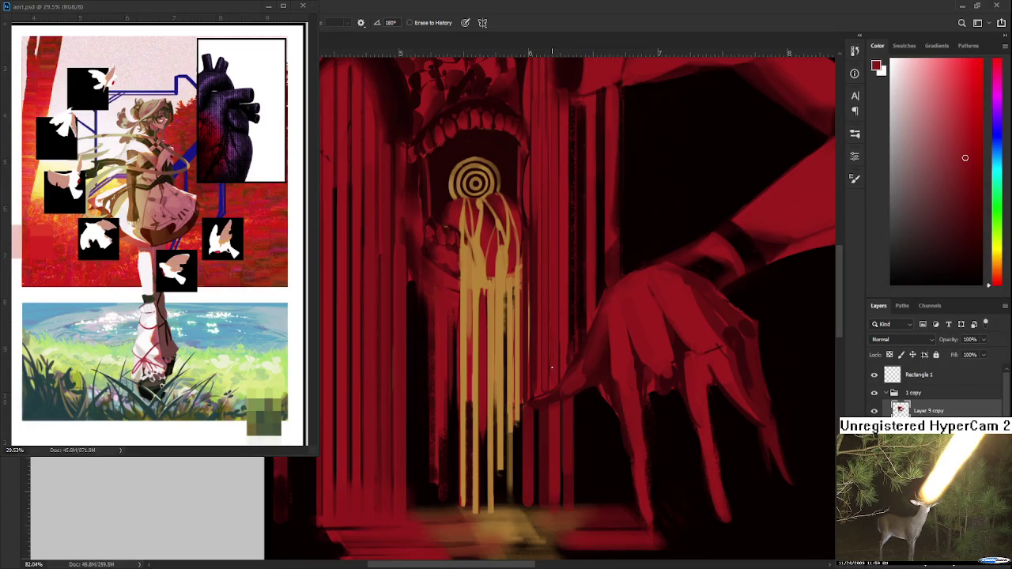
key("b")
left_click(553, 303, "alt")
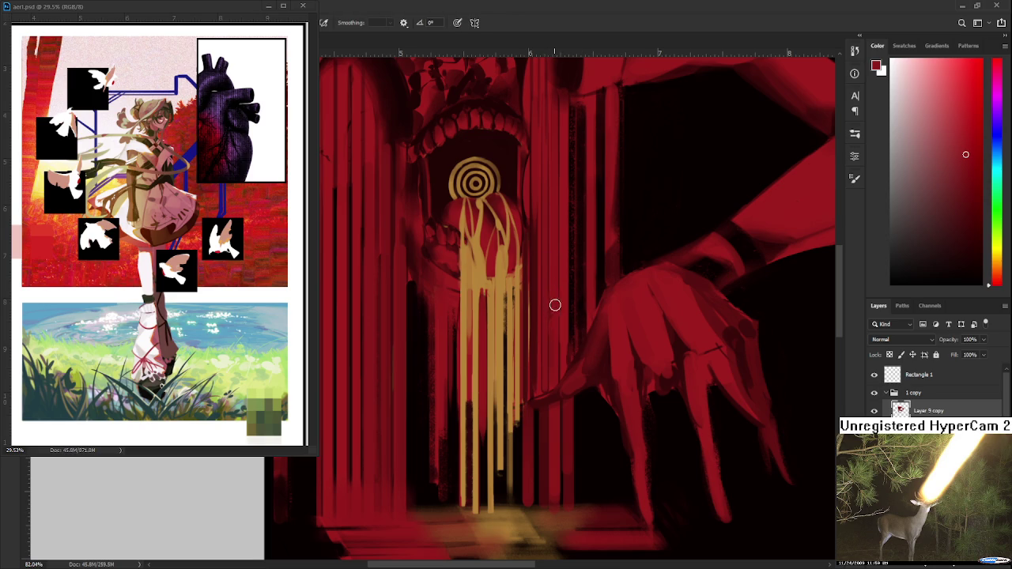
Zoom in on the hand and sample darker and lighter reds from it for shading.
scroll(553, 368, "down", 2)
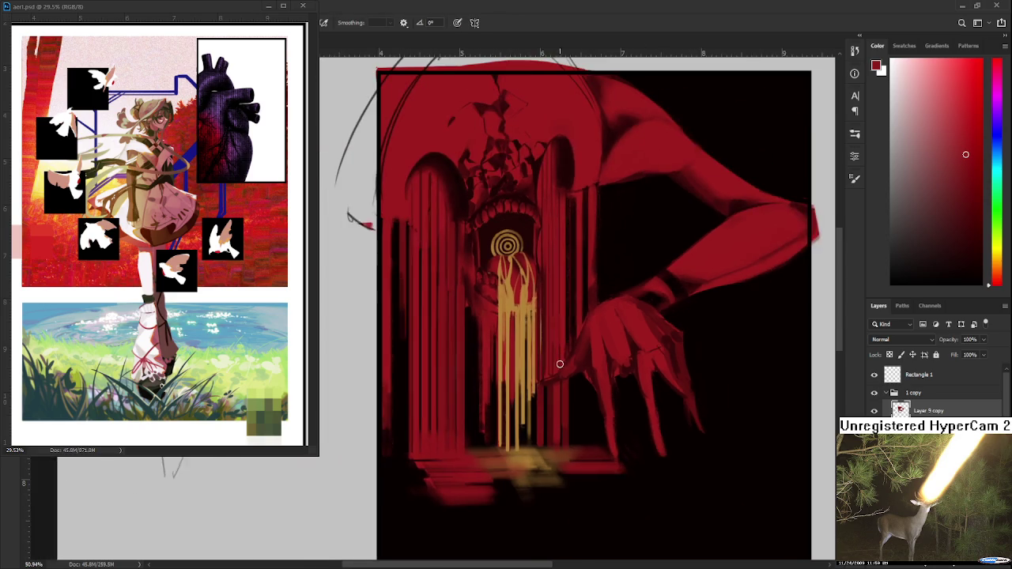
scroll(554, 367, "down", 2)
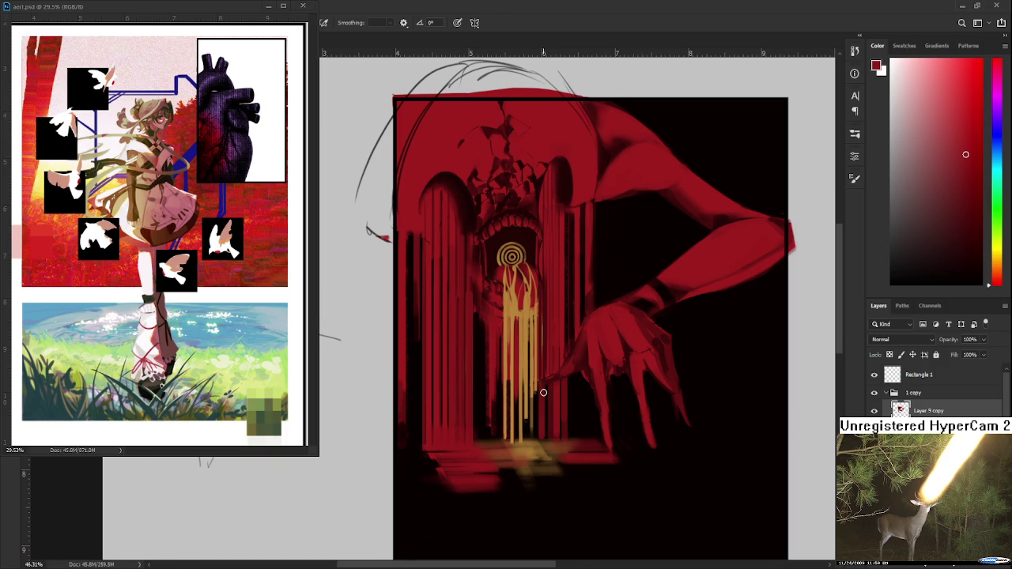
scroll(503, 426, "down", 2)
scroll(545, 418, "up", 3)
scroll(552, 417, "down", 1)
scroll(554, 417, "down", 1)
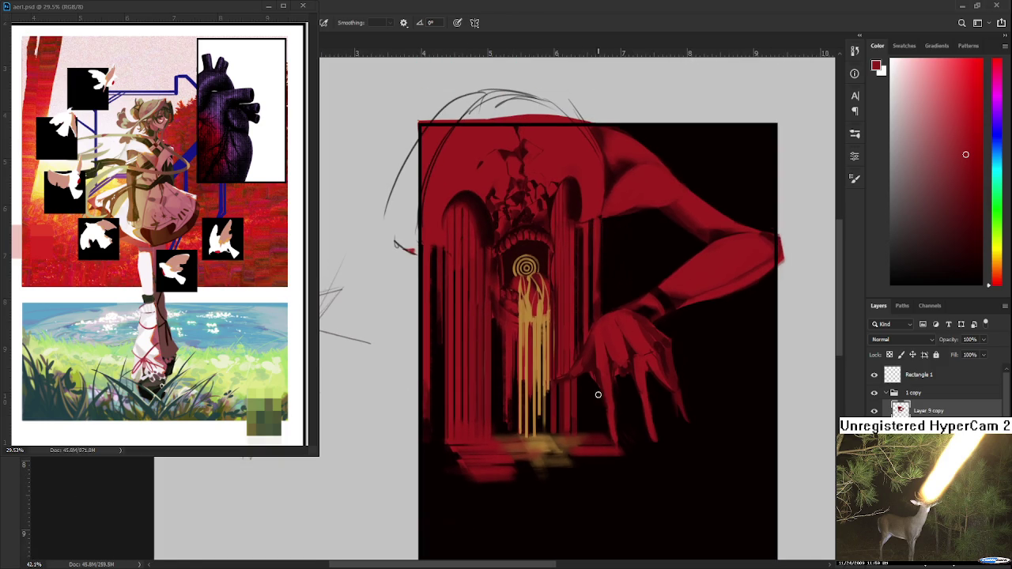
scroll(544, 320, "down", 1)
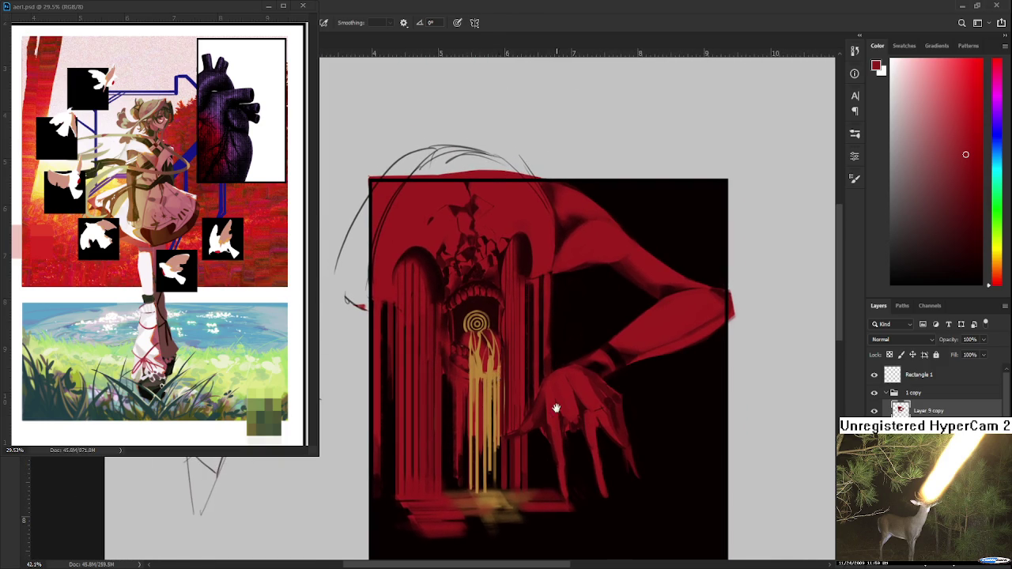
scroll(553, 409, "right", 2)
scroll(526, 403, "right", 1)
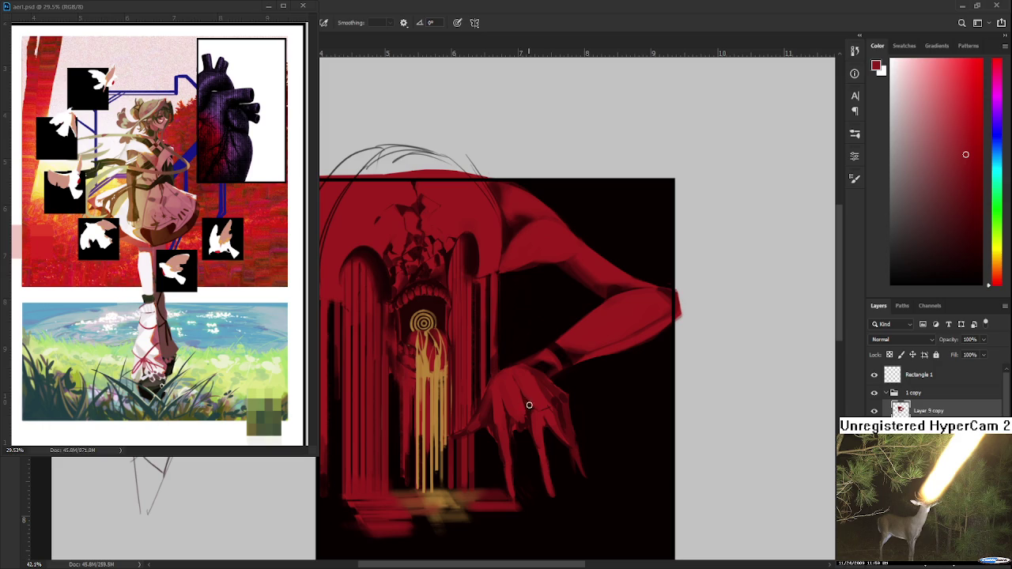
left_click(531, 406, "alt")
left_click(537, 411, "alt")
left_click(538, 411, "alt")
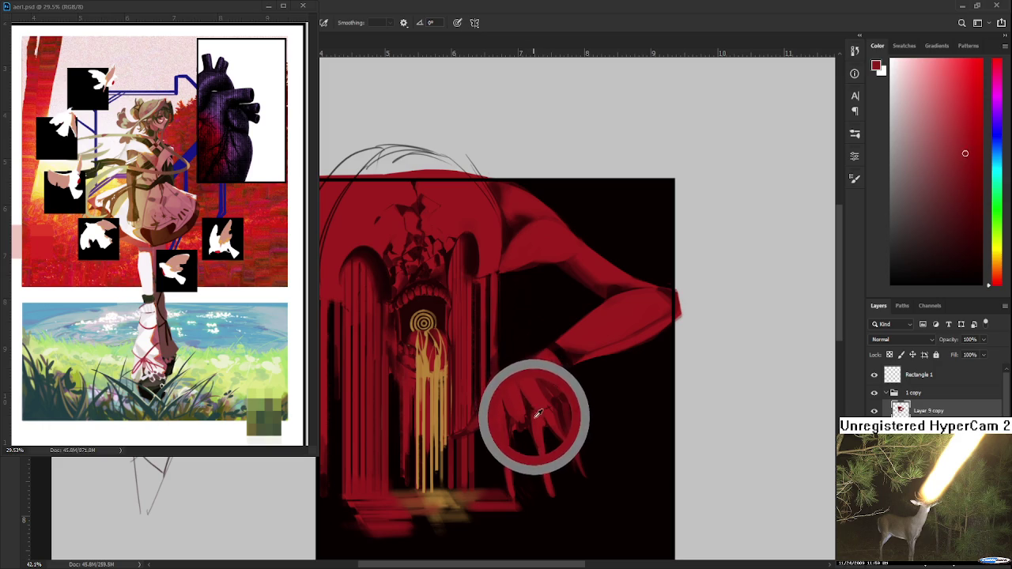
left_click(538, 410, "alt")
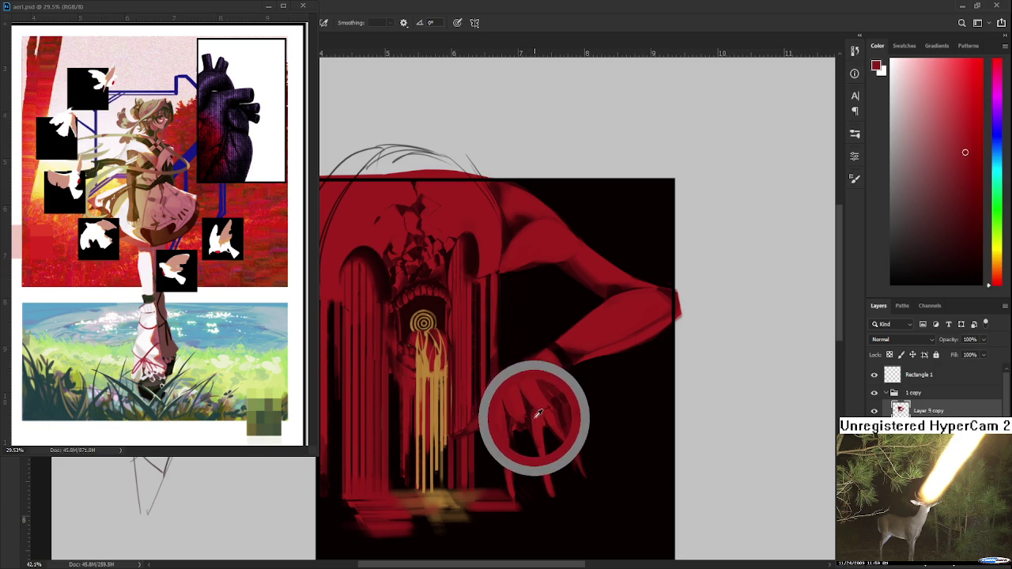
left_click_drag(537, 411, 530, 417)
left_click(538, 411, "alt")
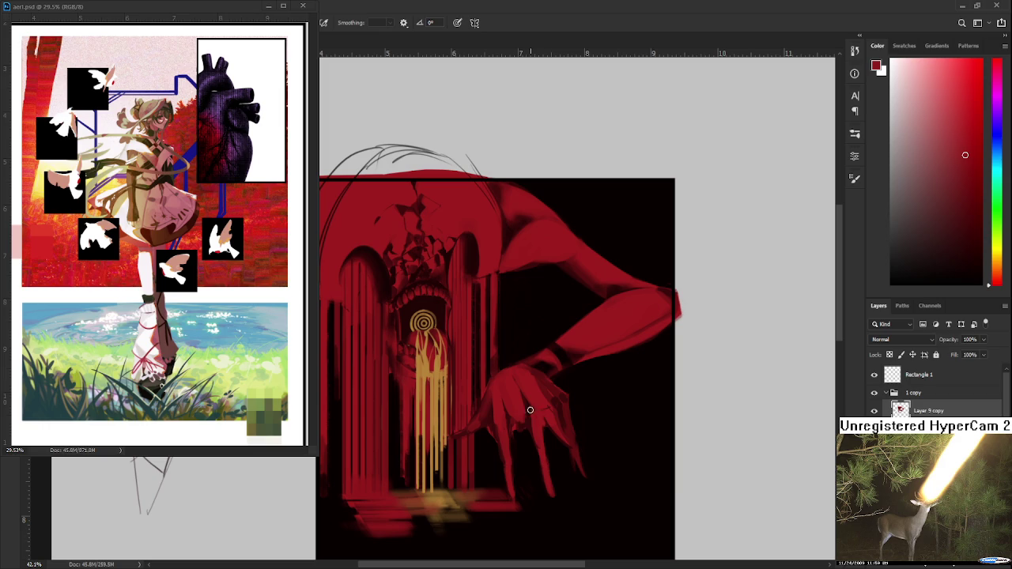
left_click(537, 410, "alt")
Alternate between much darker and lighter reds sampled across the hand to shade it.
left_click(528, 413, "alt")
left_click(539, 411, "alt")
left_click(539, 413, "alt")
left_click(532, 418, "alt")
left_click(527, 402, "alt")
left_click(543, 419, "alt")
left_click(539, 428, "alt")
left_click(541, 416, "alt")
left_click(531, 419, "alt")
left_click(529, 401, "alt")
left_click(542, 421, "alt")
Bring the arm into view and sample its dark red.
scroll(570, 425, "down", 2)
scroll(565, 422, "up", 2)
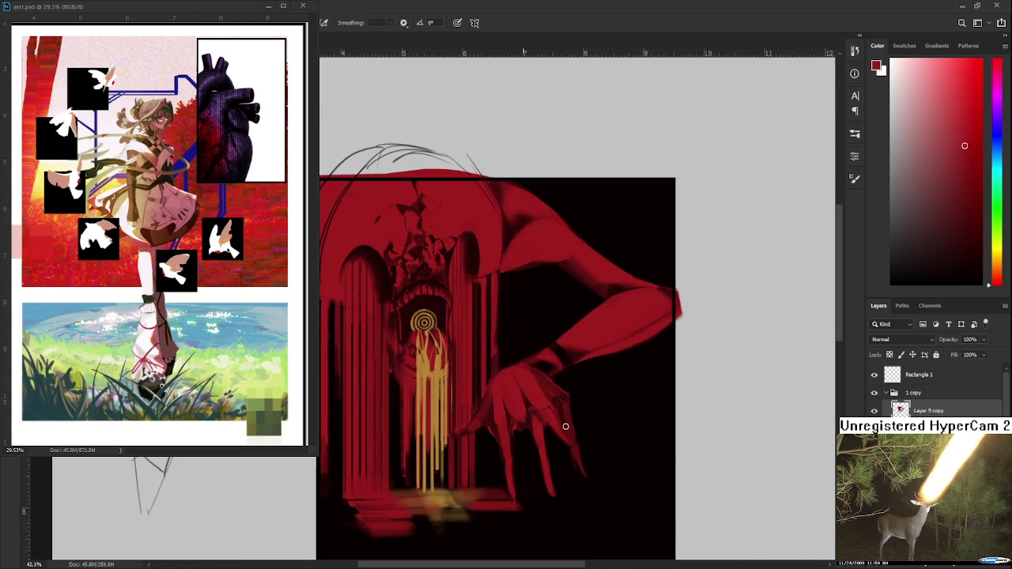
left_click_drag(557, 379, 472, 369)
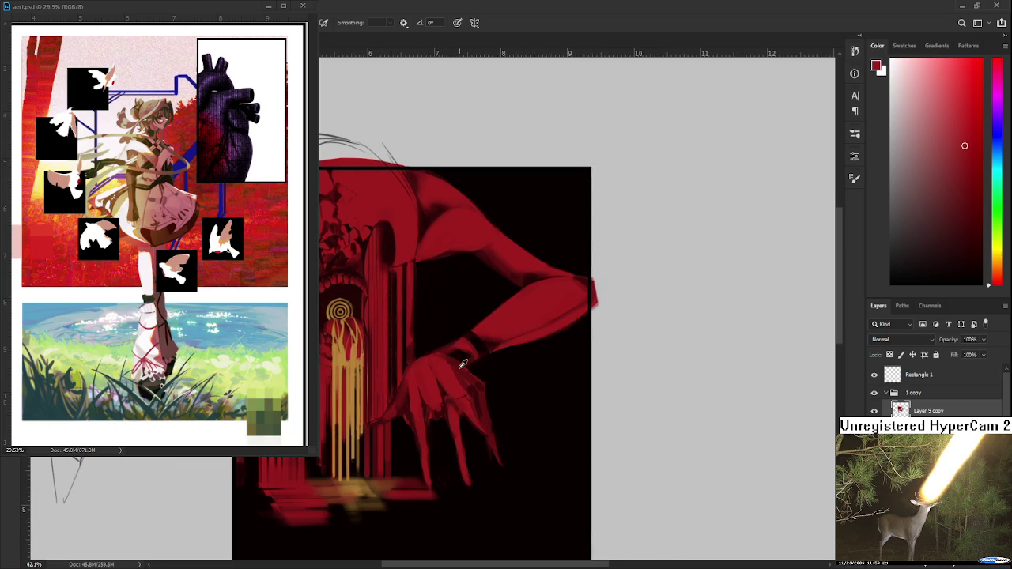
left_click(465, 356, "alt")
left_click(473, 345, "alt")
Zoom and pan around the canvas to inspect the arches and the figure's head.
scroll(372, 376, "down", 2)
scroll(368, 375, "up", 1)
scroll(367, 374, "up", 2)
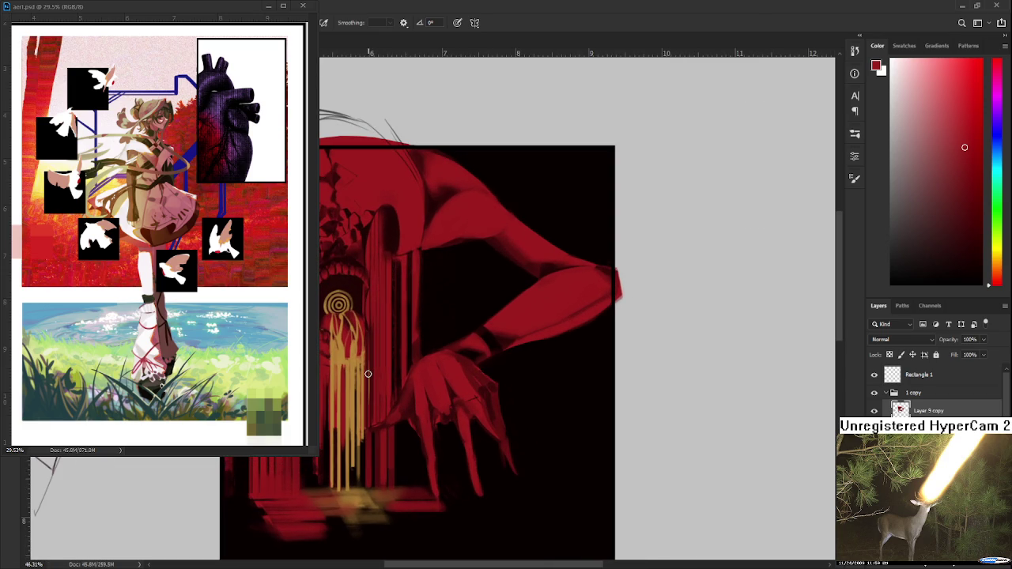
scroll(377, 354, "down", 1)
scroll(378, 355, "up", 2)
scroll(383, 352, "up", 1)
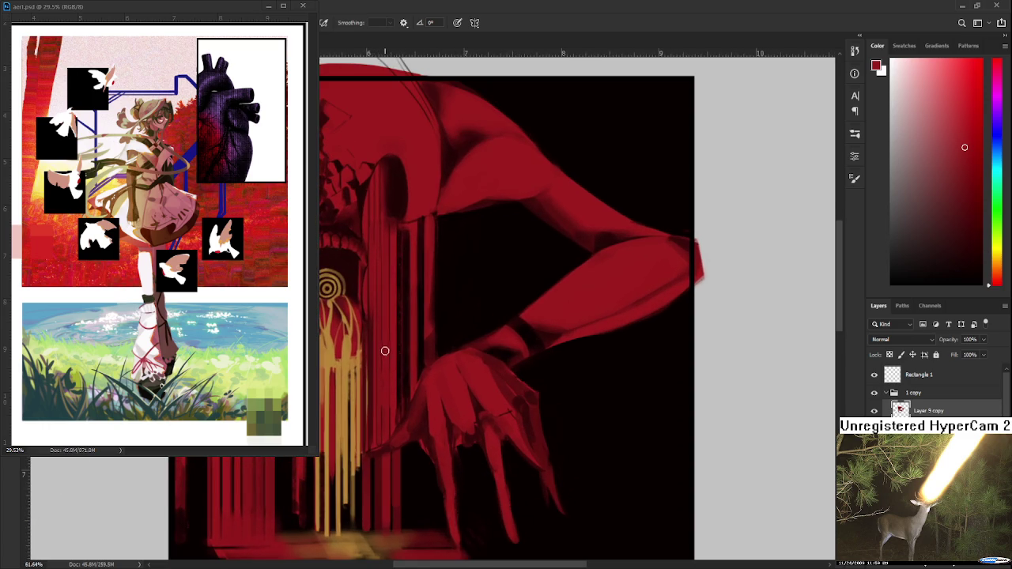
left_click_drag(385, 351, 436, 339)
scroll(452, 334, "down", 2)
scroll(463, 241, "up", 2)
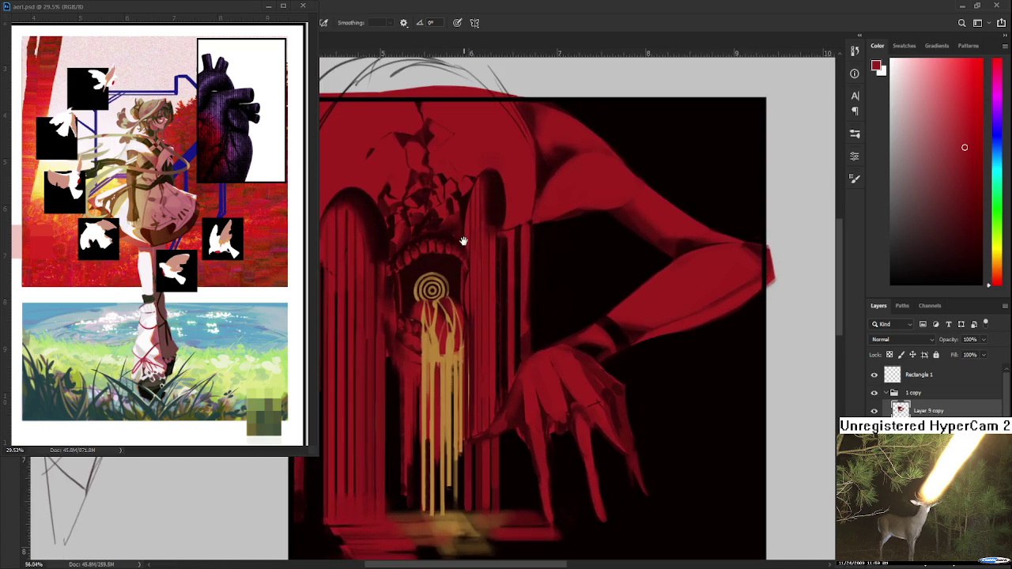
scroll(463, 339, "down", 1)
scroll(456, 323, "down", 2)
Zoom out and re-centre the view to review the whole painting.
left_click_drag(456, 323, 497, 321)
scroll(493, 331, "down", 2)
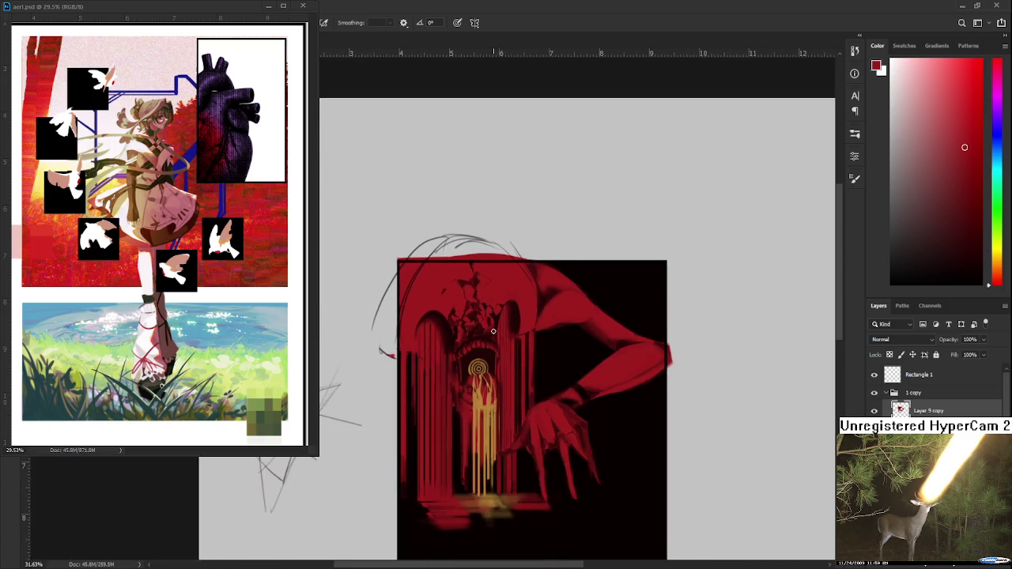
scroll(493, 331, "up", 1)
scroll(493, 331, "up", 1)
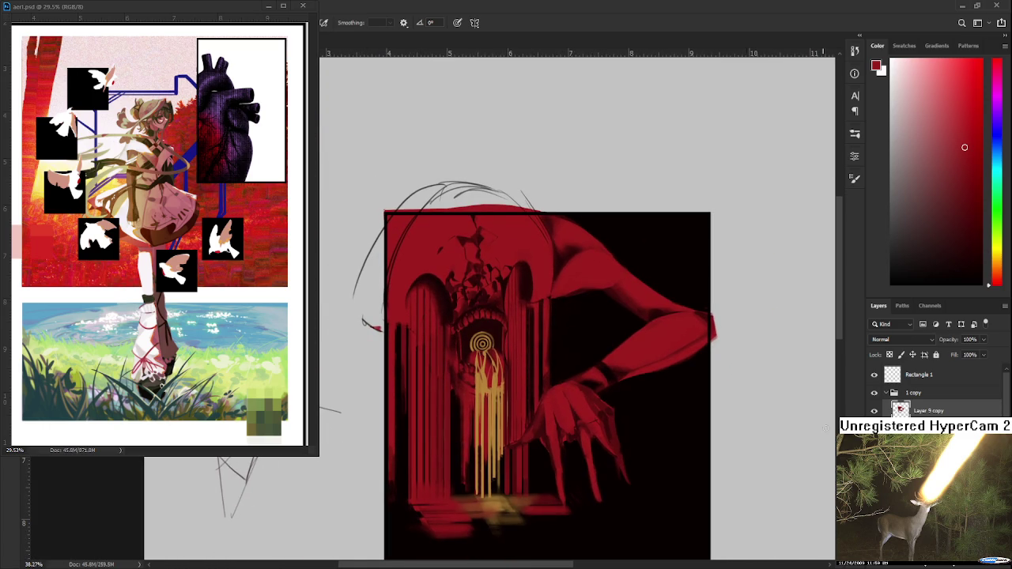
left_click_drag(493, 318, 503, 318)
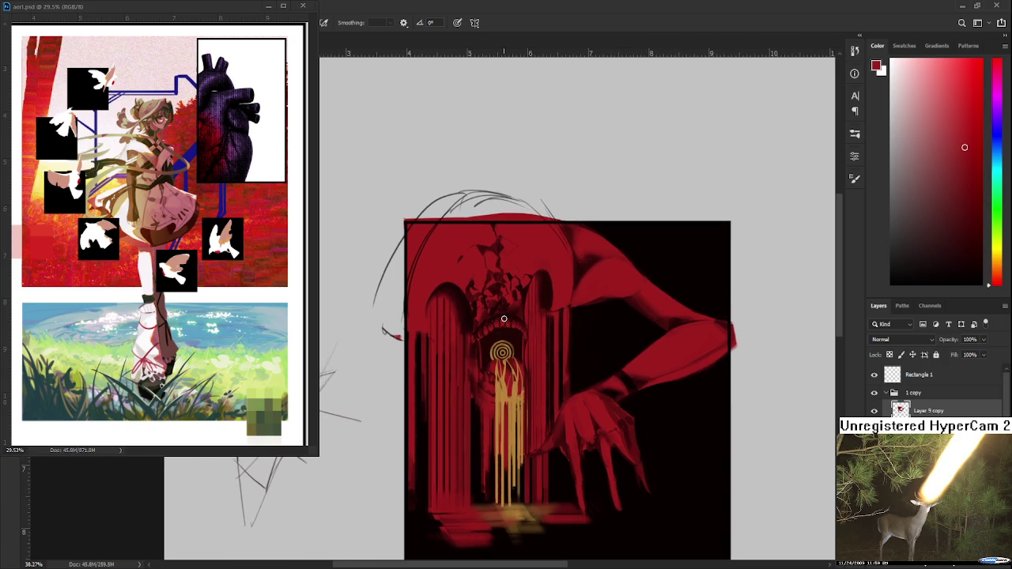
scroll(503, 318, "down", 1)
scroll(503, 319, "up", 1)
scroll(503, 319, "down", 3)
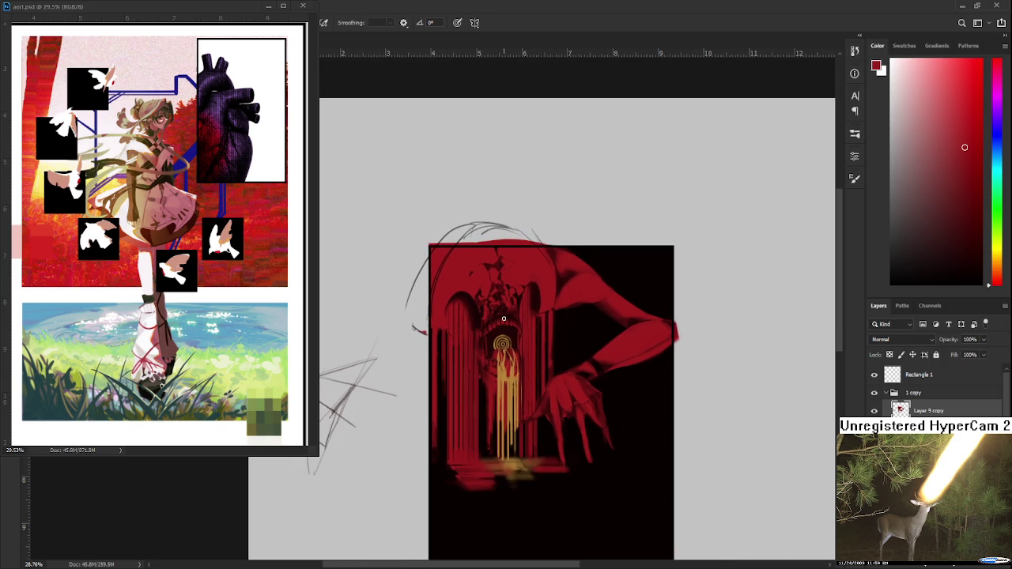
scroll(503, 318, "up", 2)
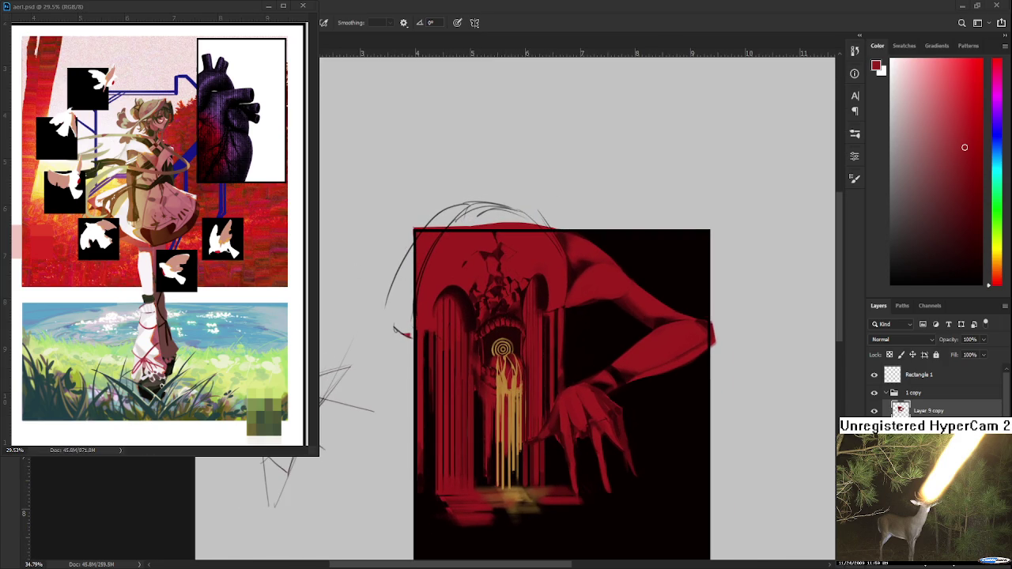
scroll(576, 342, "up", 2)
scroll(548, 313, "down", 2)
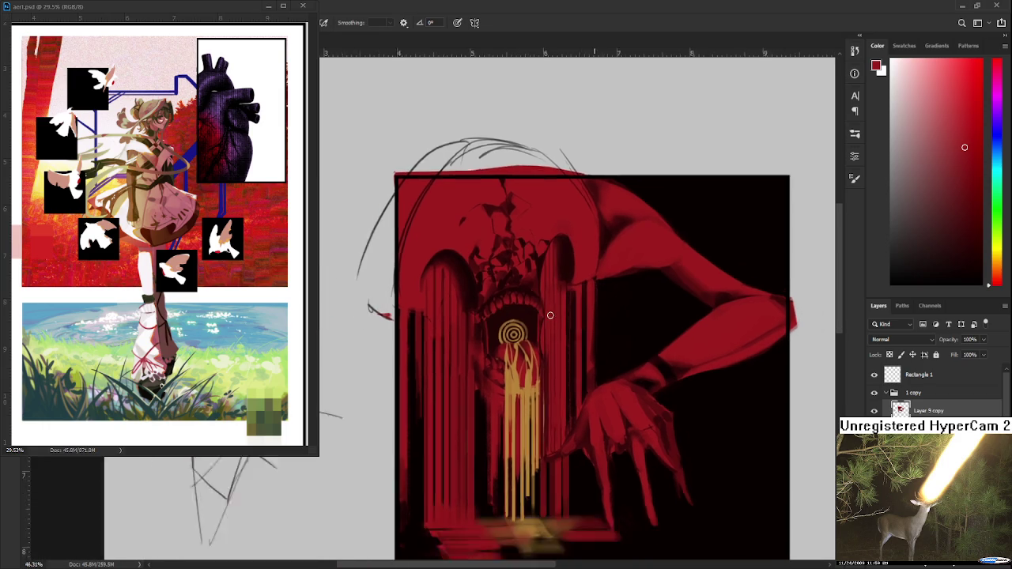
key("ctrl+t")
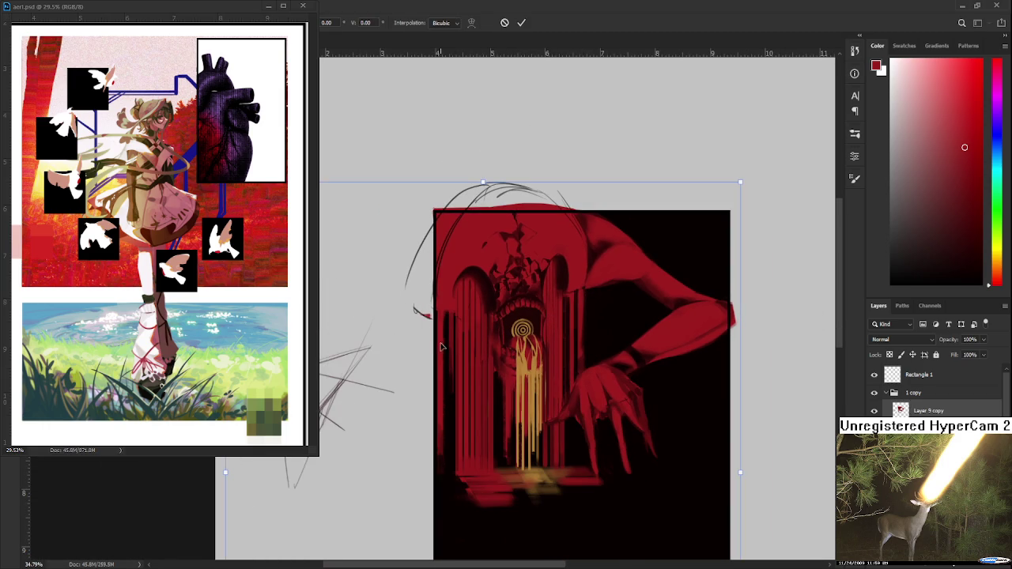
scroll(457, 406, "down", 3)
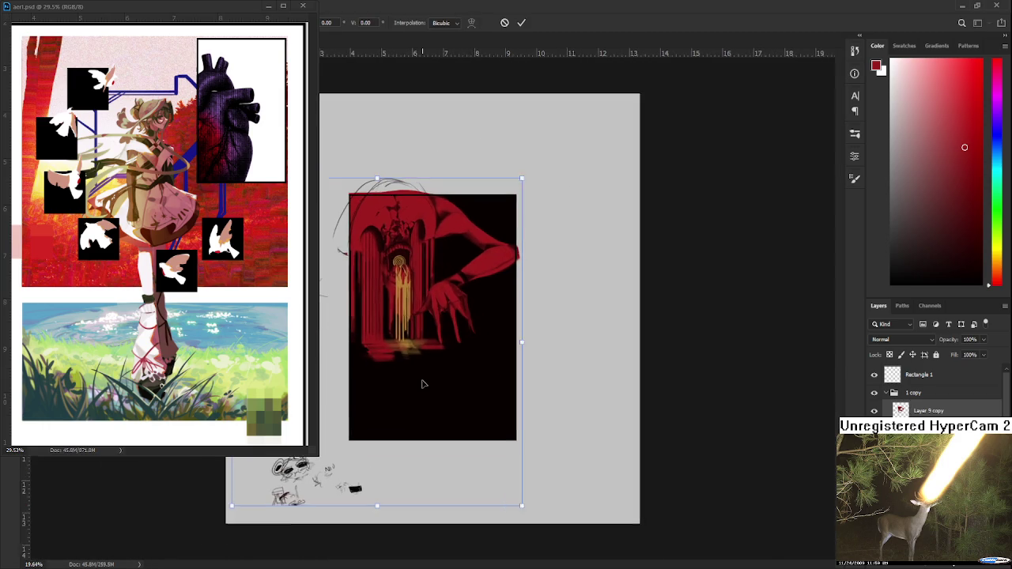
scroll(422, 384, "up", 3)
scroll(603, 418, "up", 1)
left_click_drag(564, 418, 569, 423)
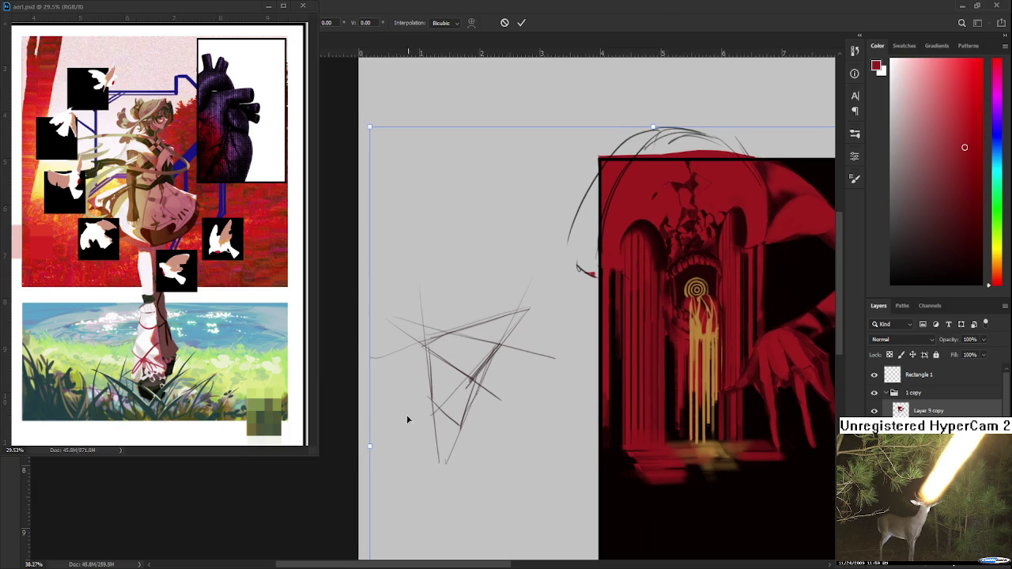
left_click_drag(376, 450, 371, 443)
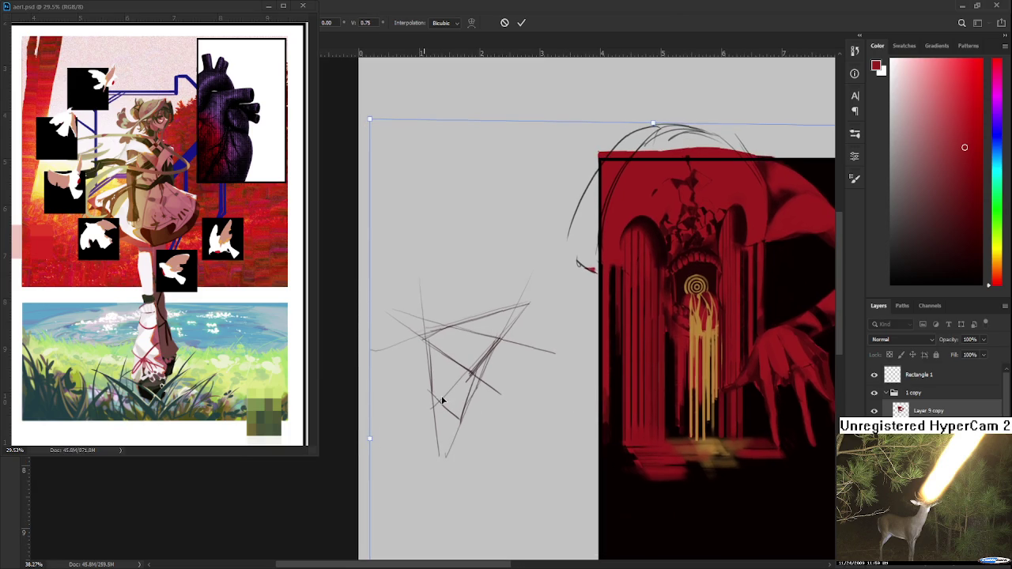
key("ctrl+0")
left_click_drag(412, 401, 447, 426)
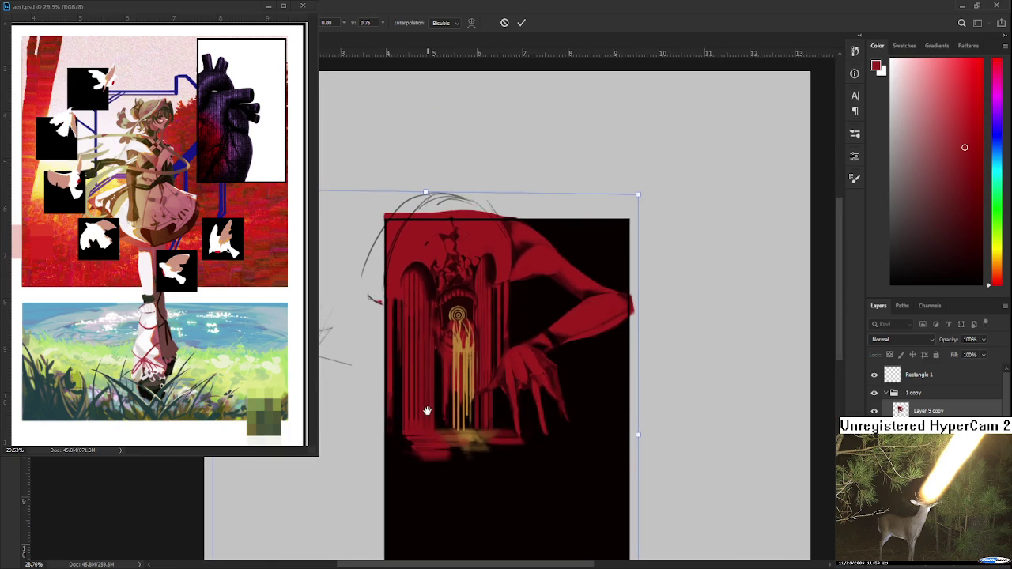
key("ctrl+0")
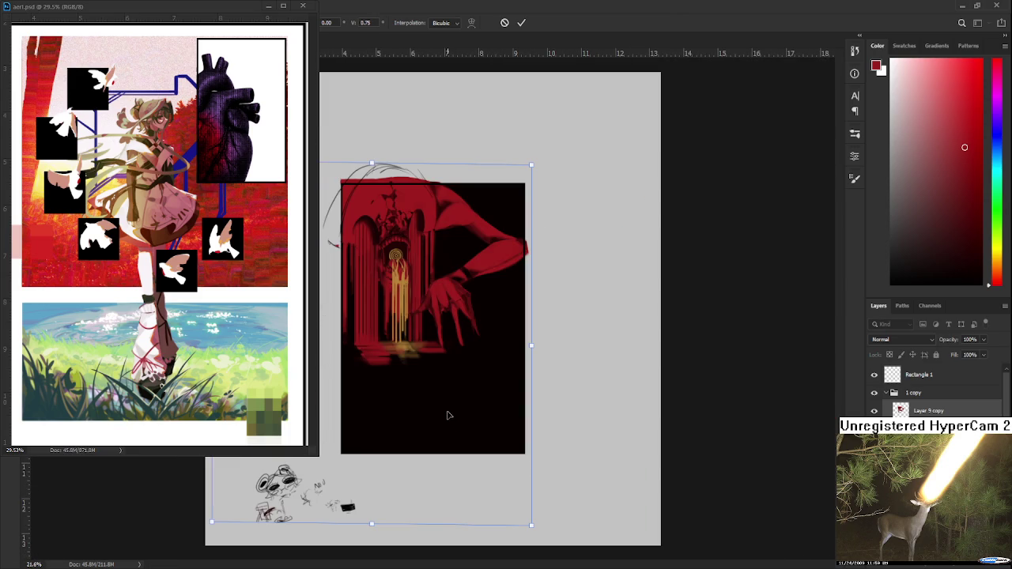
key("ctrl+z")
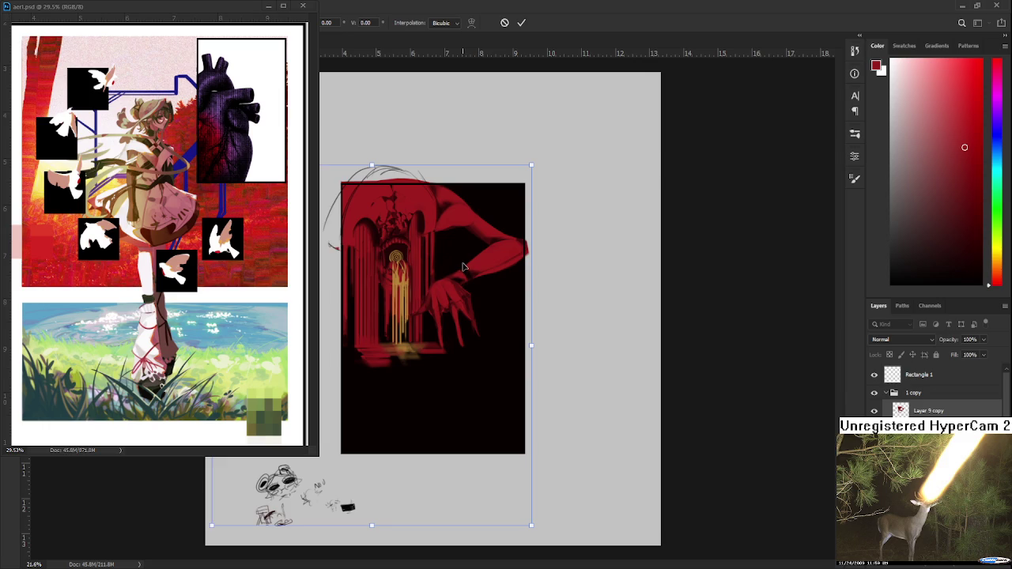
scroll(461, 267, "up", 1)
key("Return")
Zoom in on the figure's back and head and tilt the canvas view.
scroll(453, 275, "up", 1)
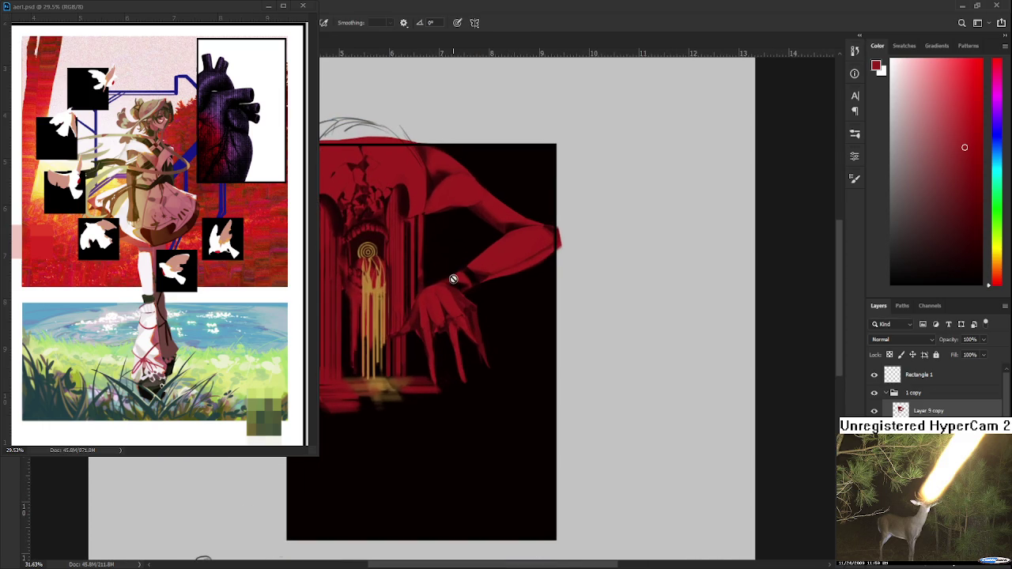
left_click_drag(452, 279, 453, 304)
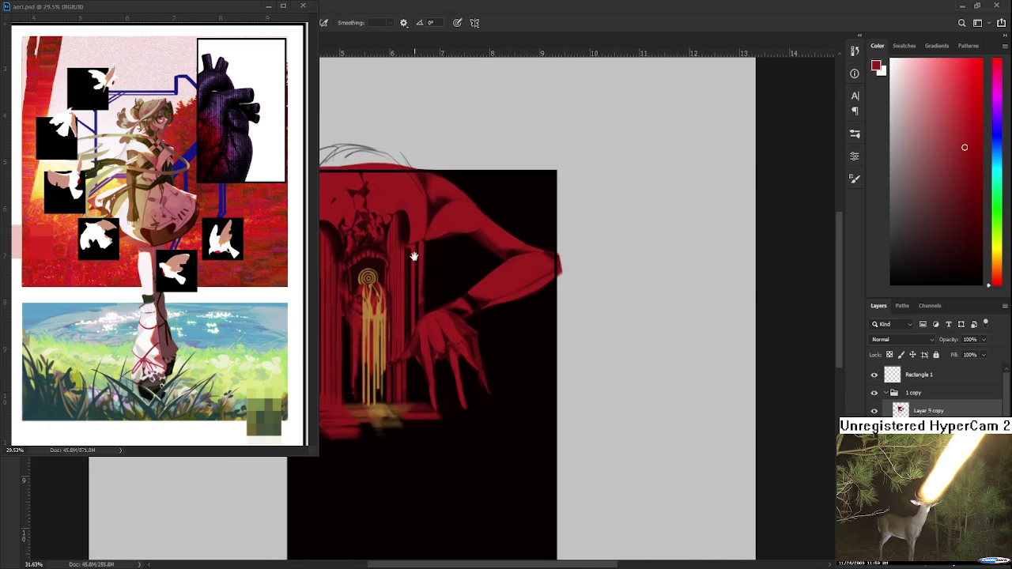
left_click_drag(415, 255, 468, 369)
scroll(470, 369, "up", 1)
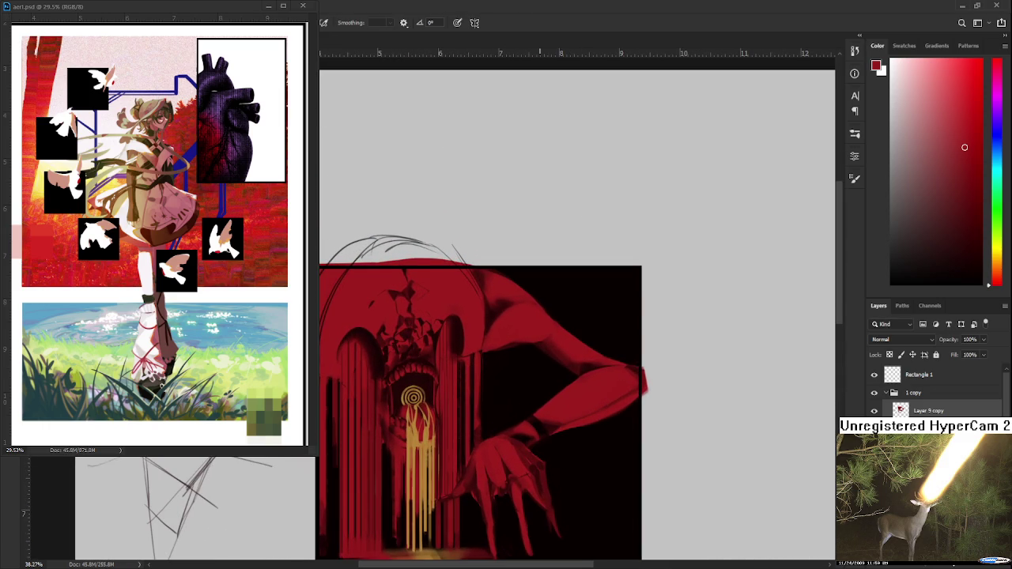
scroll(524, 314, "up", 2)
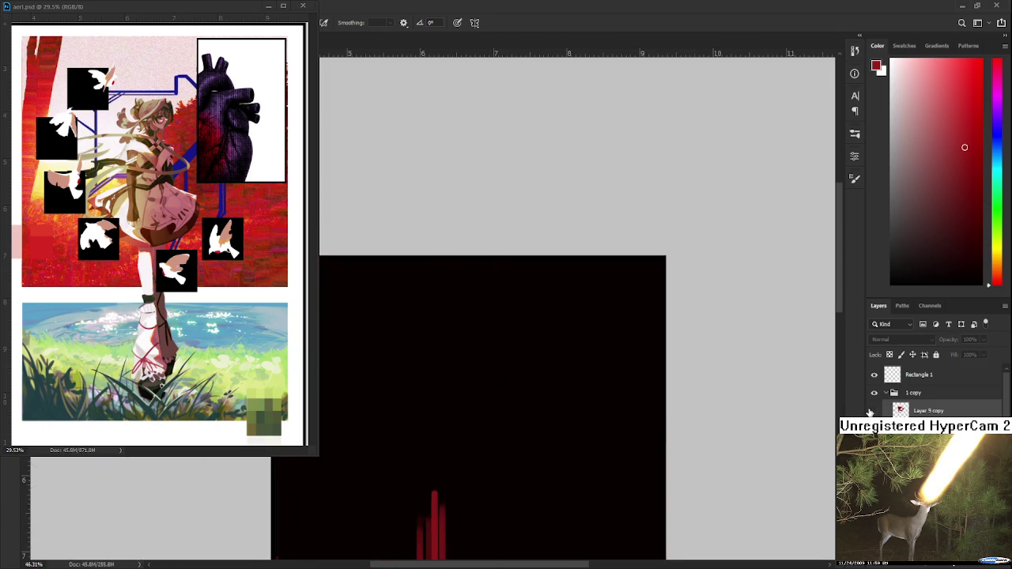
mouse_move(447, 312)
left_mouse_down()
mouse_move(483, 357)
mouse_move(456, 356)
left_mouse_up()
key("r")
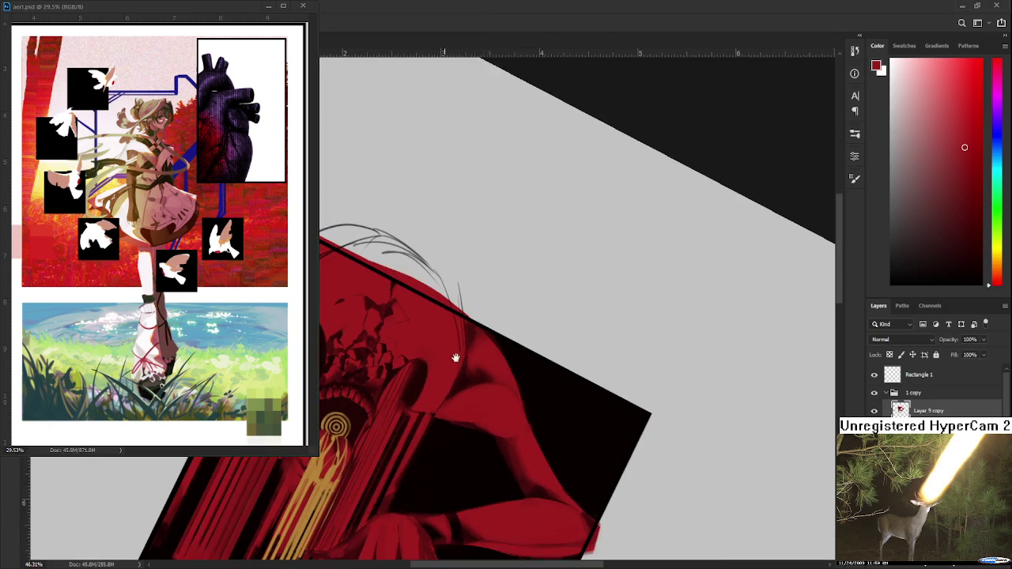
Sample several reds from the figure's back, ending on bright crimson, then level the view.
left_click(460, 360, "alt")
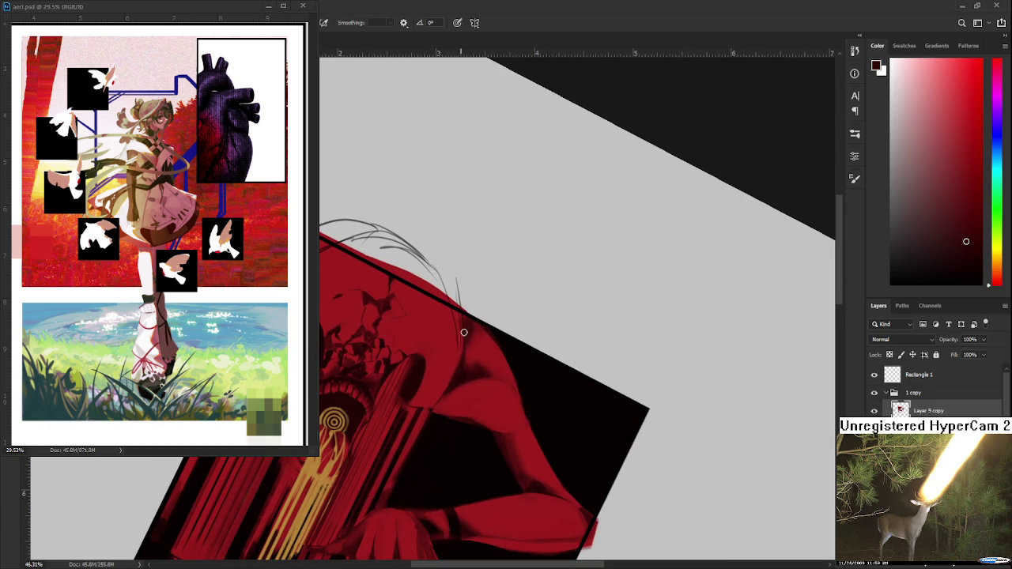
left_click(452, 354, "alt")
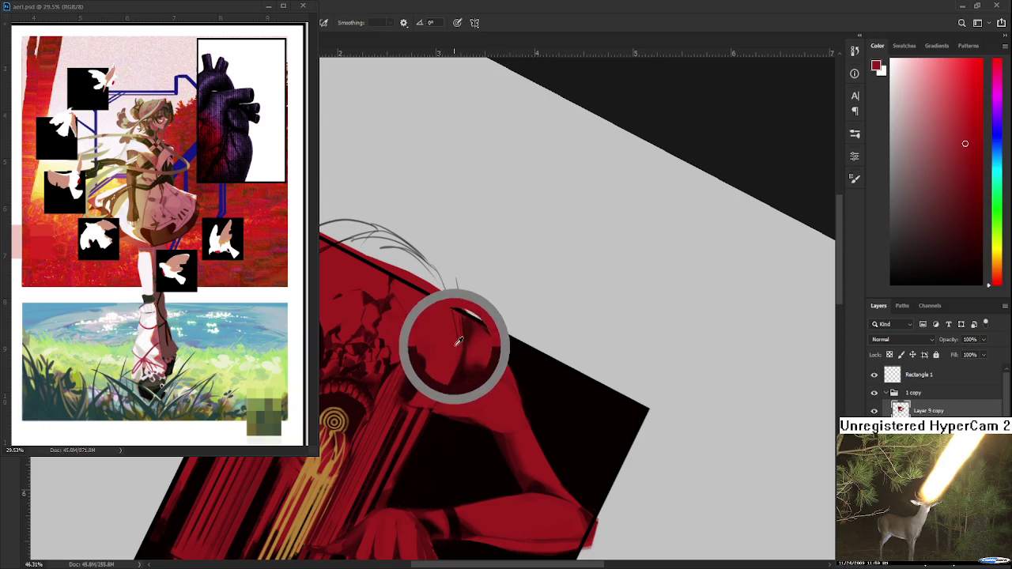
left_click(459, 341, "alt")
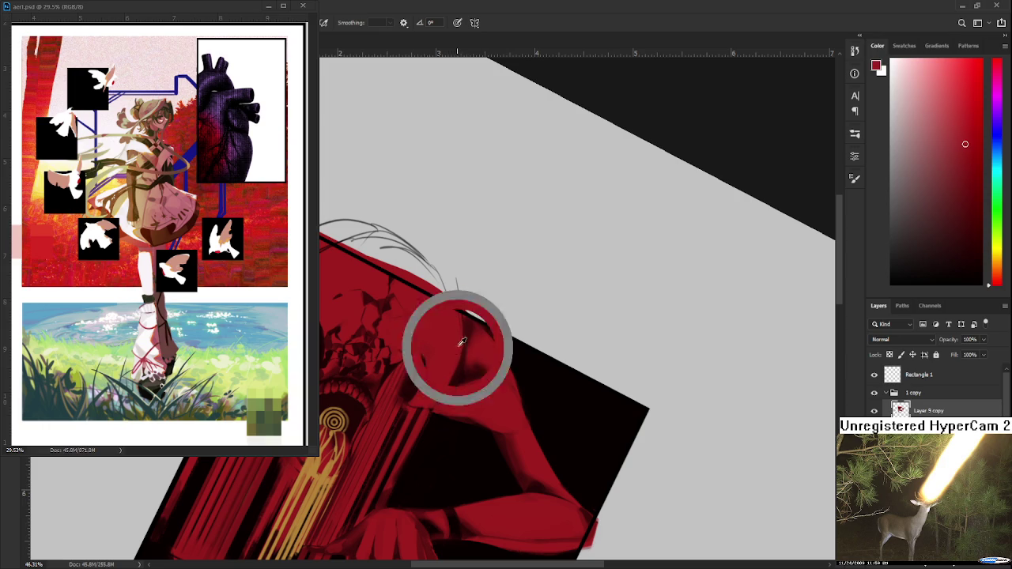
left_click(464, 364, "alt")
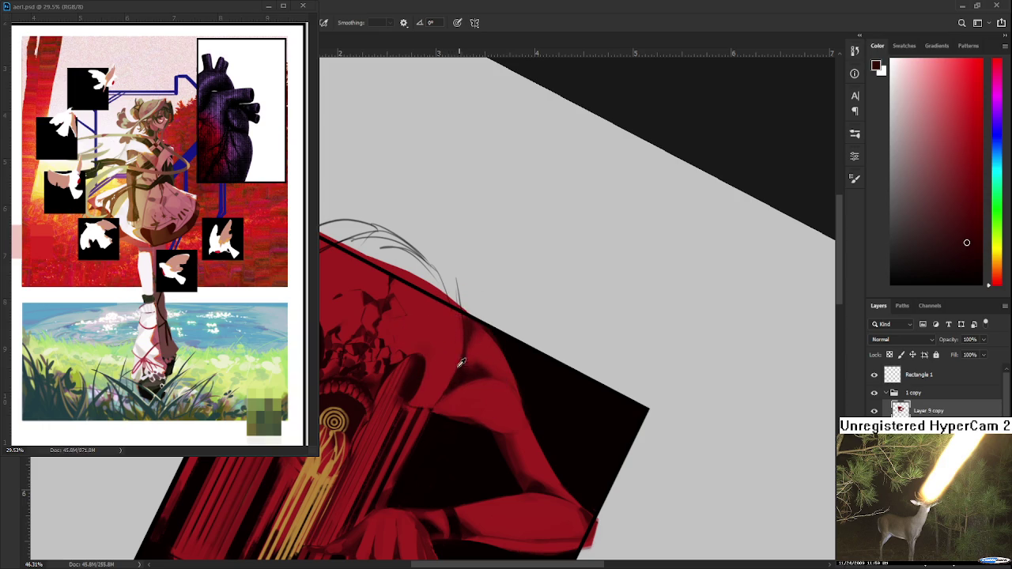
left_click(456, 352, "alt")
key("r")
left_click_drag(429, 395, 480, 384)
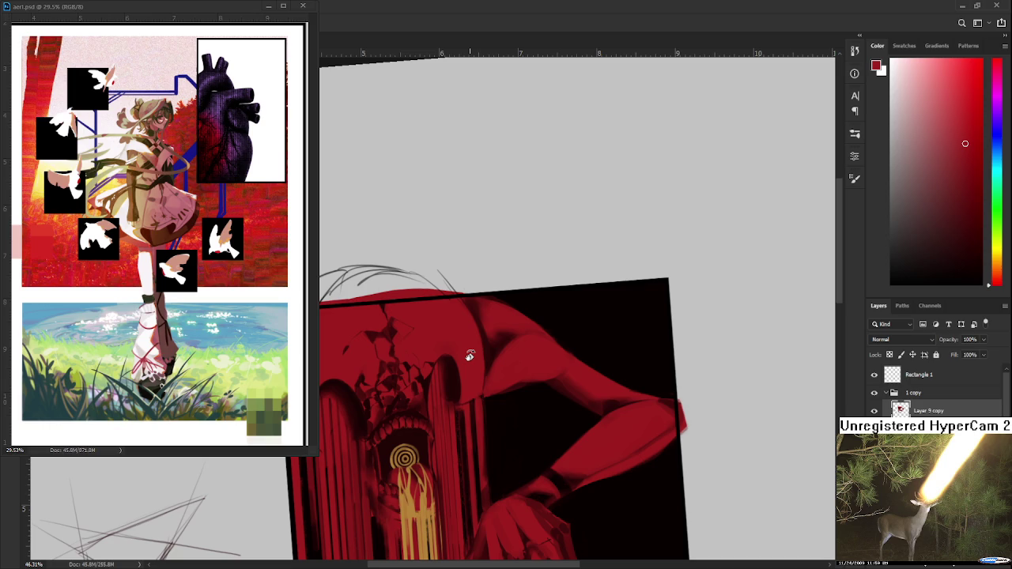
Sample dark red from the figure's back, brighten it to vivid crimson, and level the view.
left_click_drag(469, 356, 521, 382)
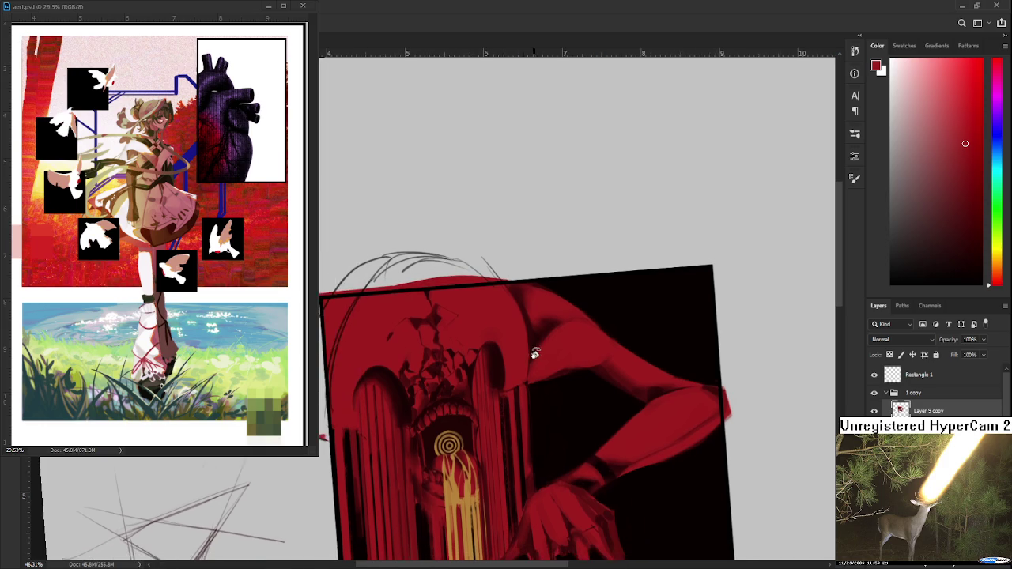
left_click(501, 382, "alt")
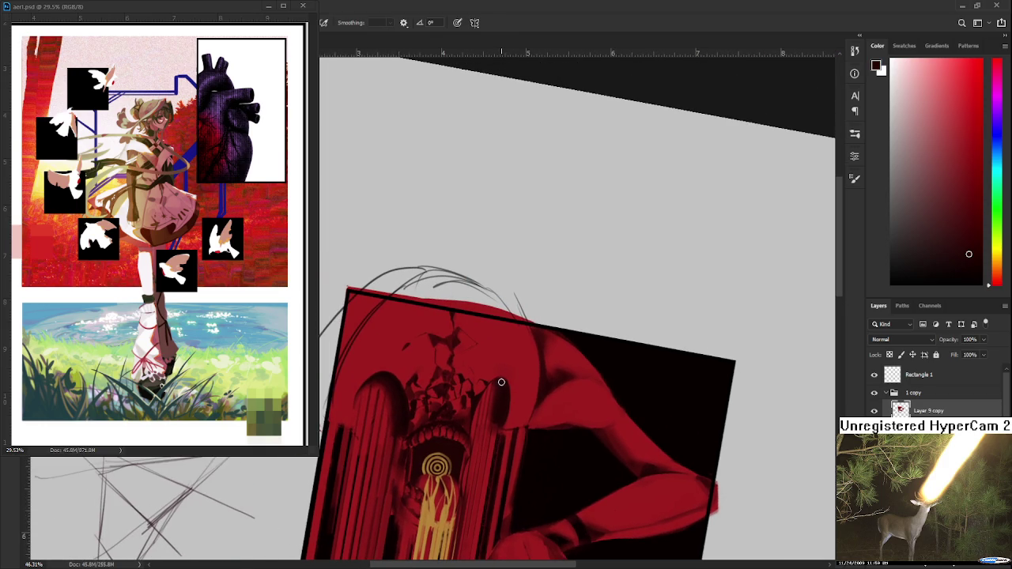
left_click(512, 378, "alt")
mouse_move(513, 379)
left_mouse_down()
mouse_move(477, 456)
mouse_move(498, 388)
left_mouse_up()
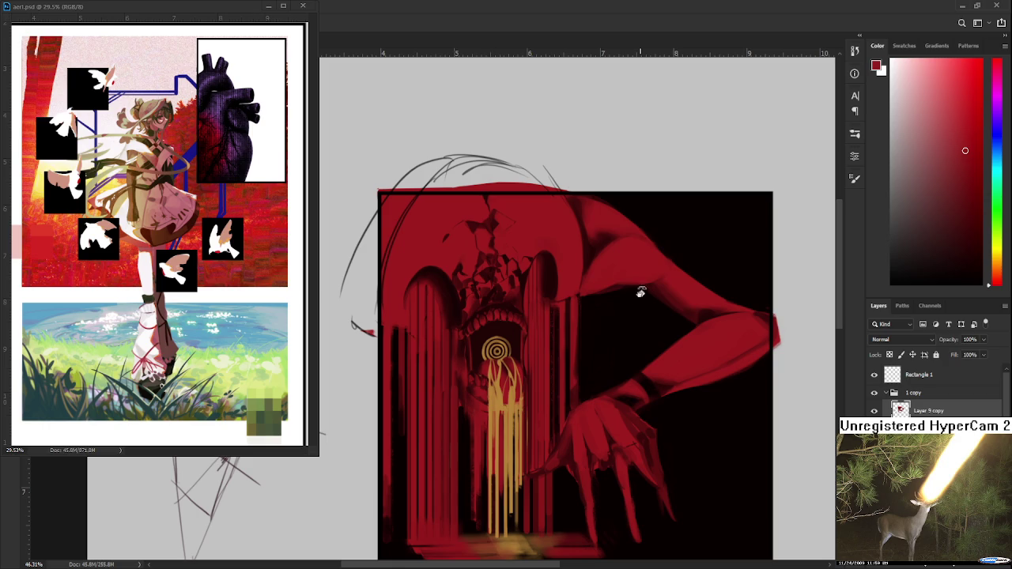
scroll(619, 334, "up", 3)
scroll(416, 342, "up", 3)
scroll(418, 340, "down", 1)
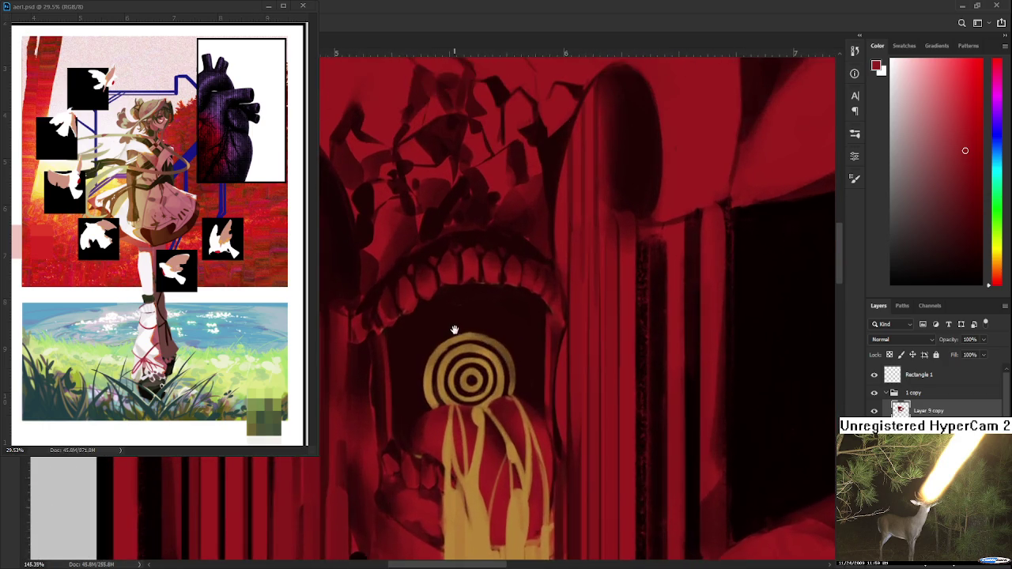
scroll(477, 436, "down", 1)
scroll(475, 451, "down", 2)
scroll(453, 431, "down", 1)
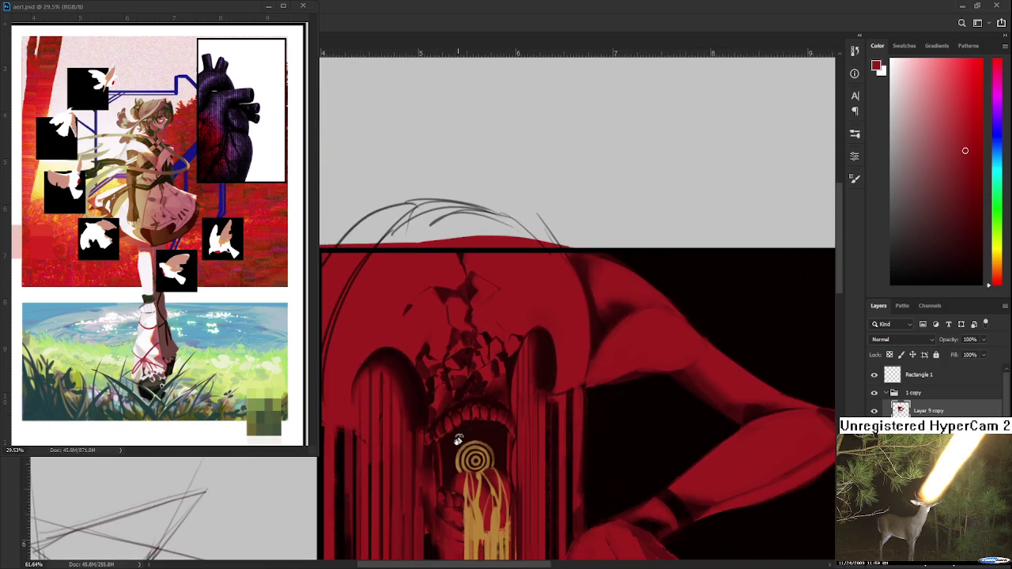
scroll(468, 449, "down", 1)
scroll(512, 492, "down", 1)
scroll(523, 367, "down", 1)
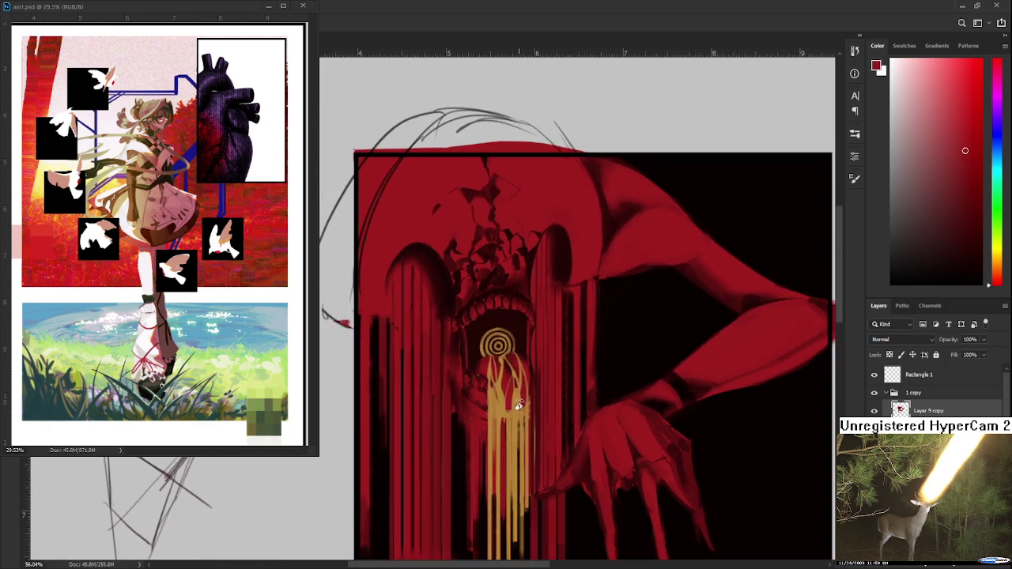
scroll(520, 387, "up", 1)
scroll(518, 408, "up", 1)
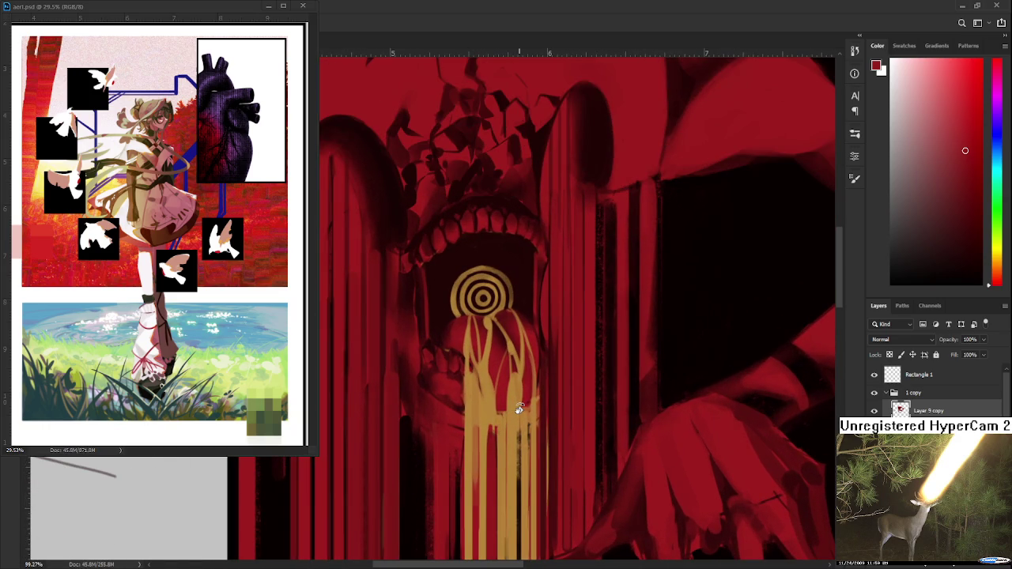
scroll(519, 408, "down", 1)
scroll(518, 408, "down", 1)
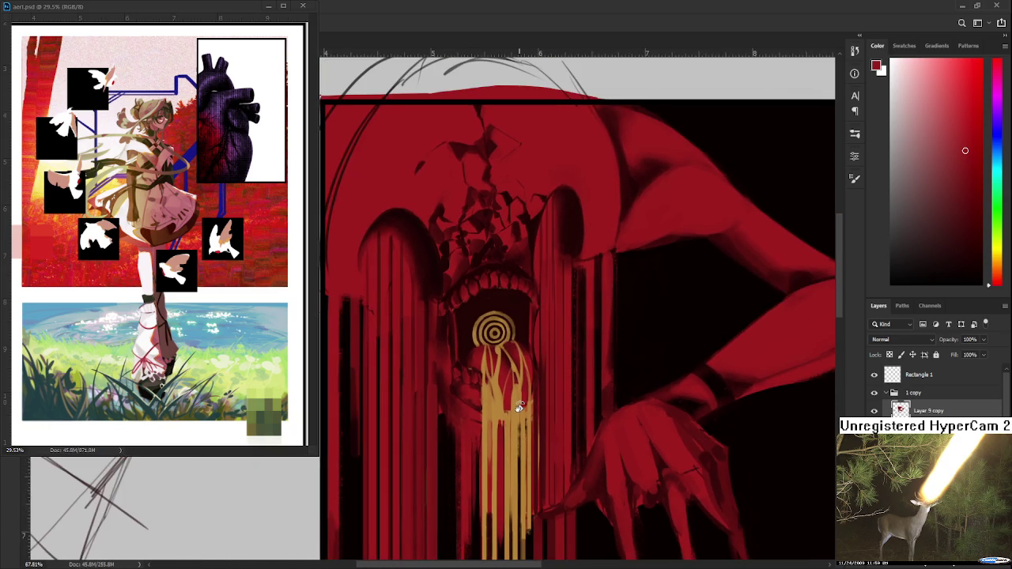
scroll(519, 408, "down", 1)
scroll(472, 308, "up", 1)
scroll(450, 289, "up", 1)
scroll(411, 357, "up", 1)
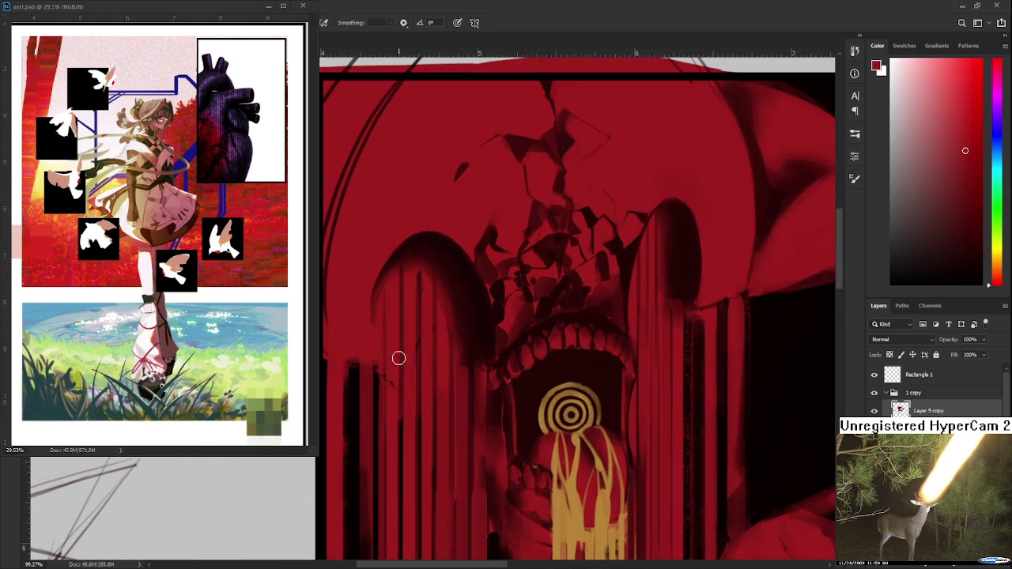
left_click(395, 358, "alt")
scroll(396, 337, "down", 1)
scroll(395, 337, "down", 1)
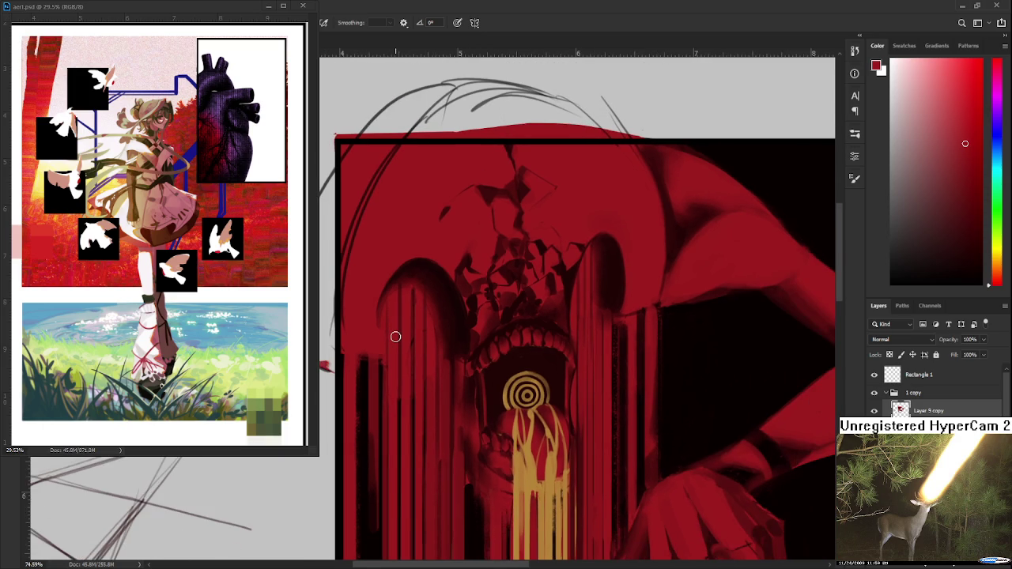
scroll(396, 337, "up", 1)
scroll(390, 348, "up", 1)
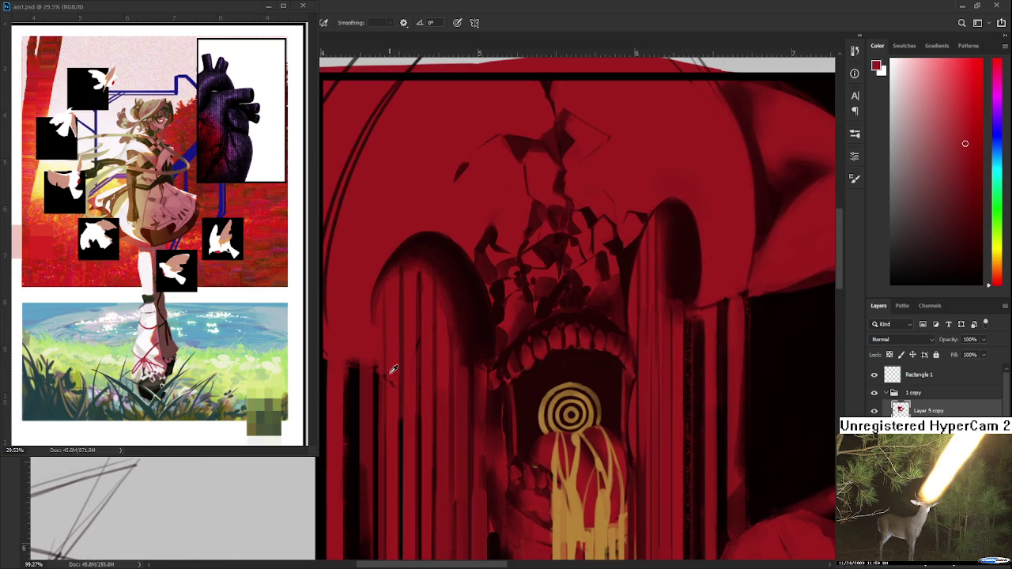
left_click(393, 371, "alt")
scroll(545, 497, "down", 3)
scroll(556, 415, "up", 2)
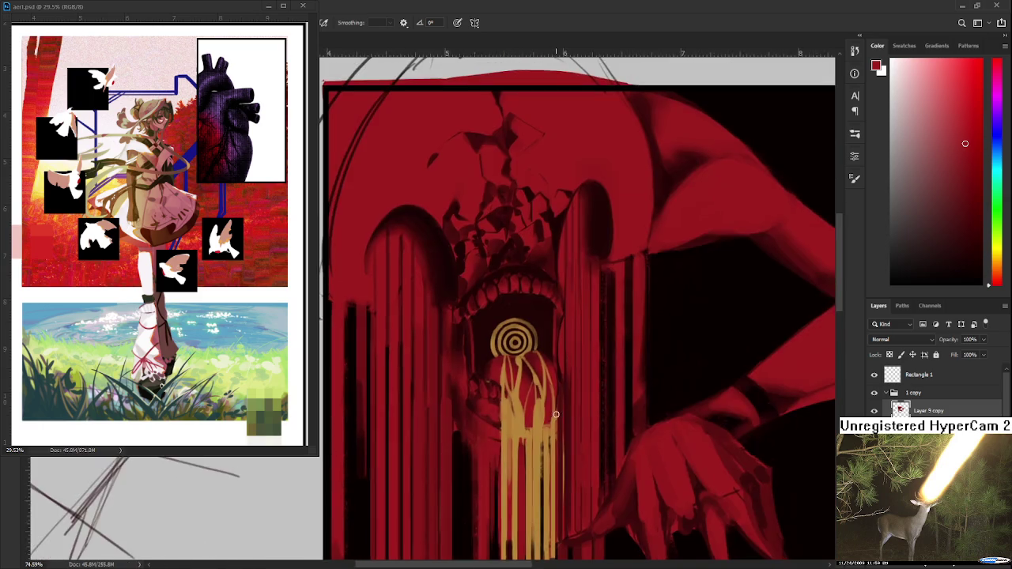
scroll(556, 415, "down", 3)
scroll(533, 388, "down", 1)
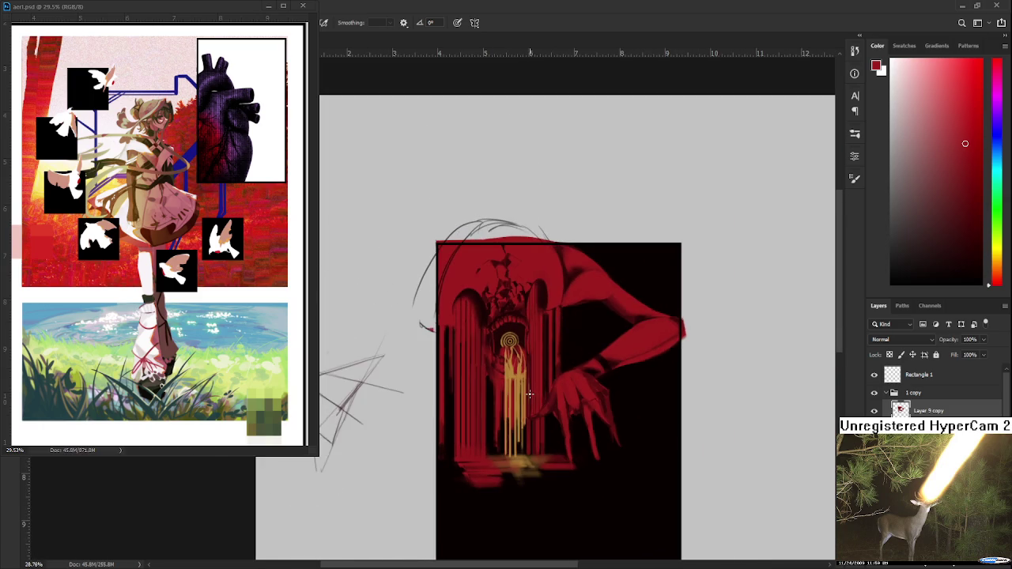
scroll(529, 393, "up", 1)
scroll(531, 392, "down", 1)
scroll(534, 390, "down", 1)
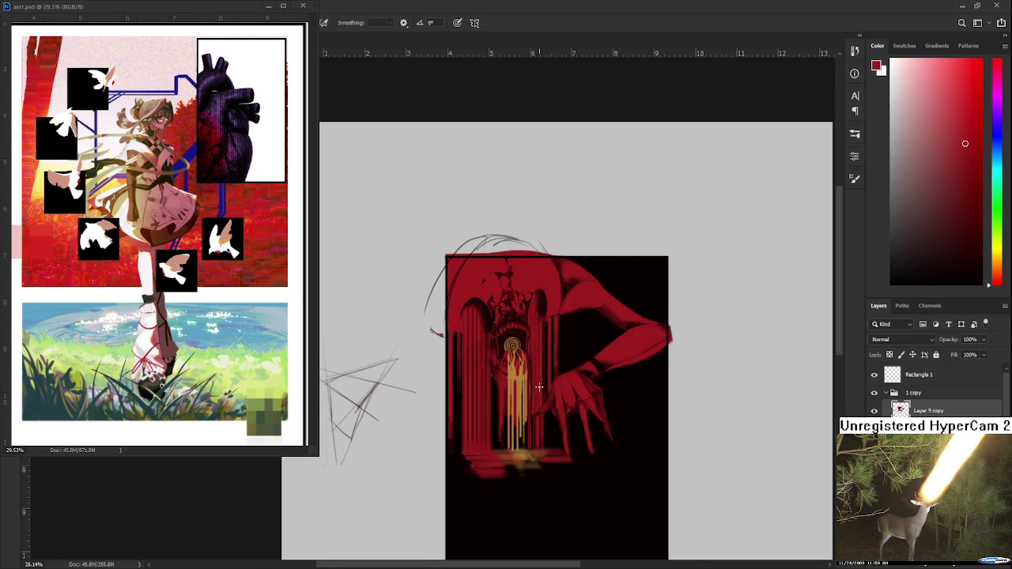
scroll(538, 386, "up", 2)
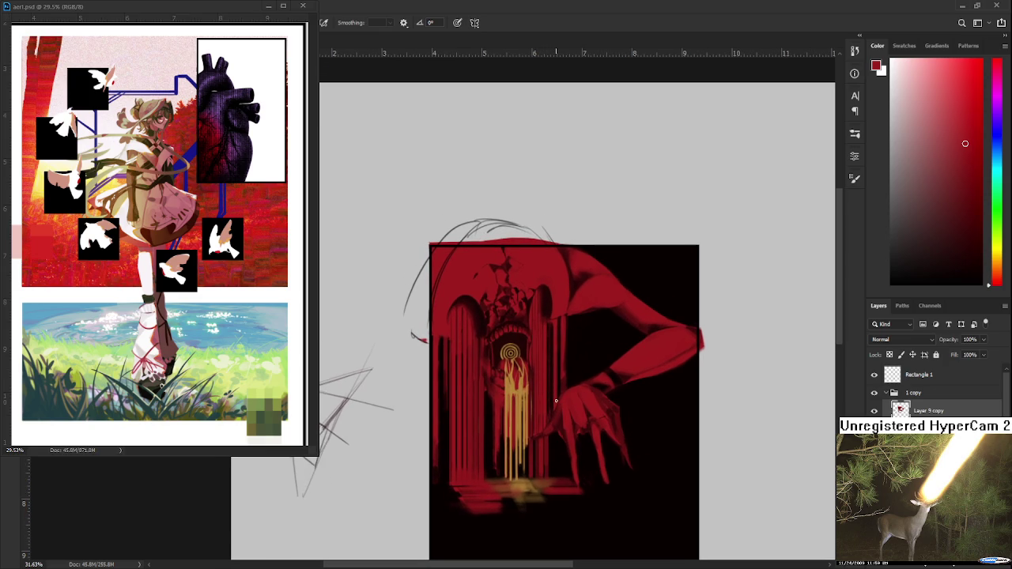
scroll(552, 395, "up", 2)
scroll(438, 254, "down", 2)
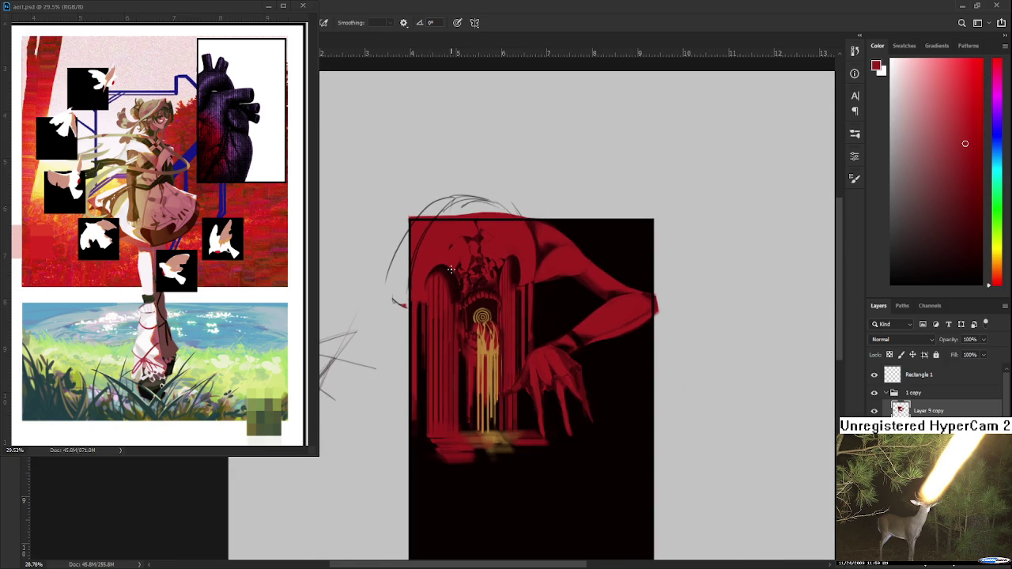
scroll(484, 426, "up", 1)
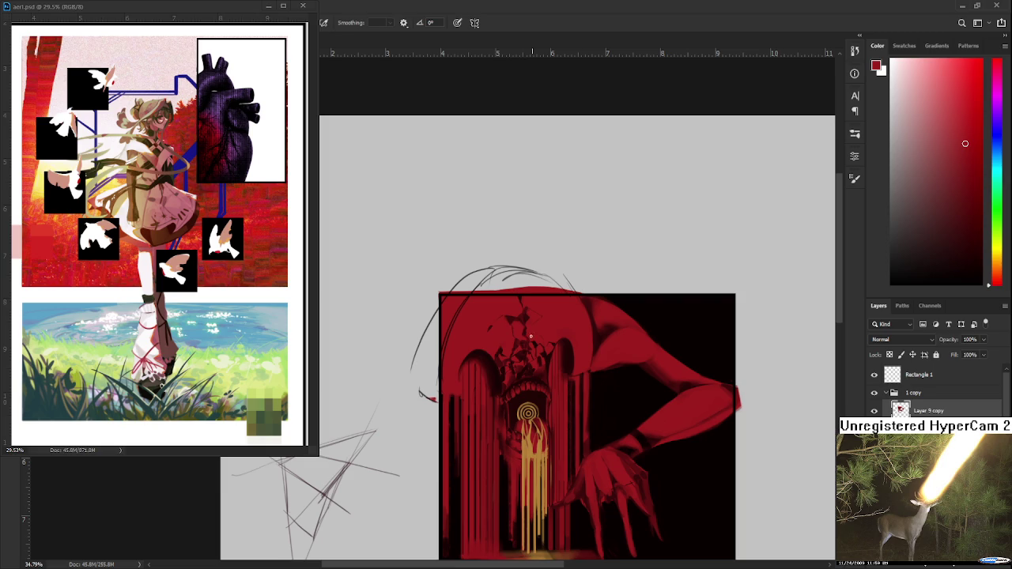
Lasso the curved arc over the head, skew it so the left side rises, commit, and deselect.
mouse_move(384, 289)
left_mouse_down()
mouse_move(597, 366)
mouse_move(362, 383)
mouse_move(353, 278)
left_mouse_up()
key("ctrl+t")
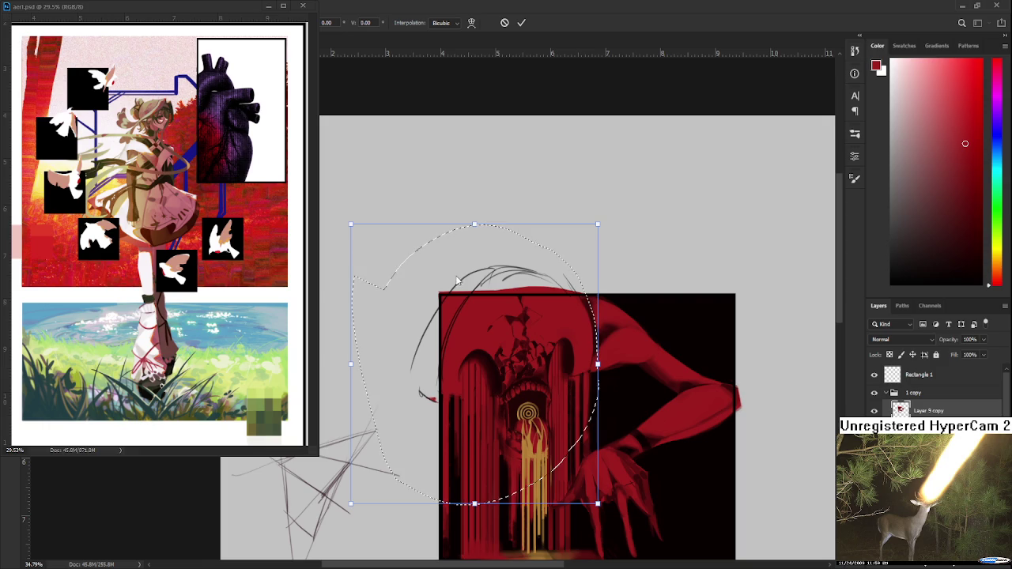
scroll(343, 381, "up", 1)
scroll(459, 395, "up", 1)
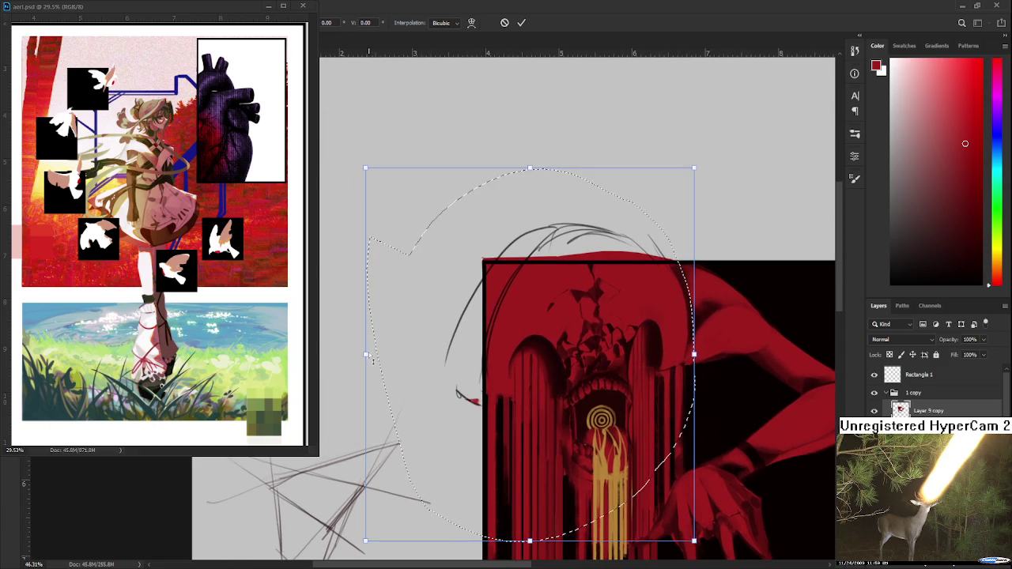
left_click_drag(363, 352, 361, 345)
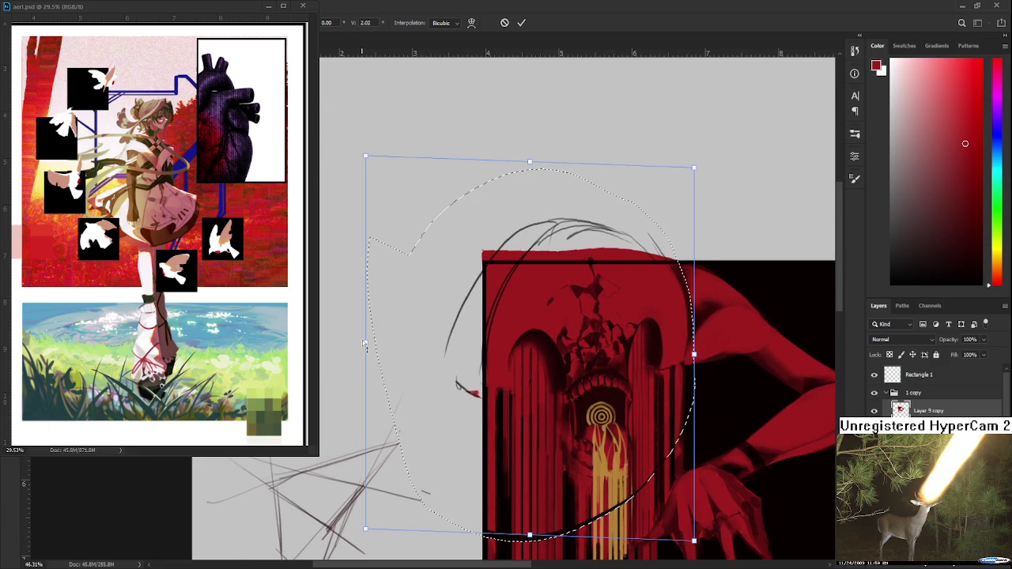
key("Return")
key("ctrl+d")
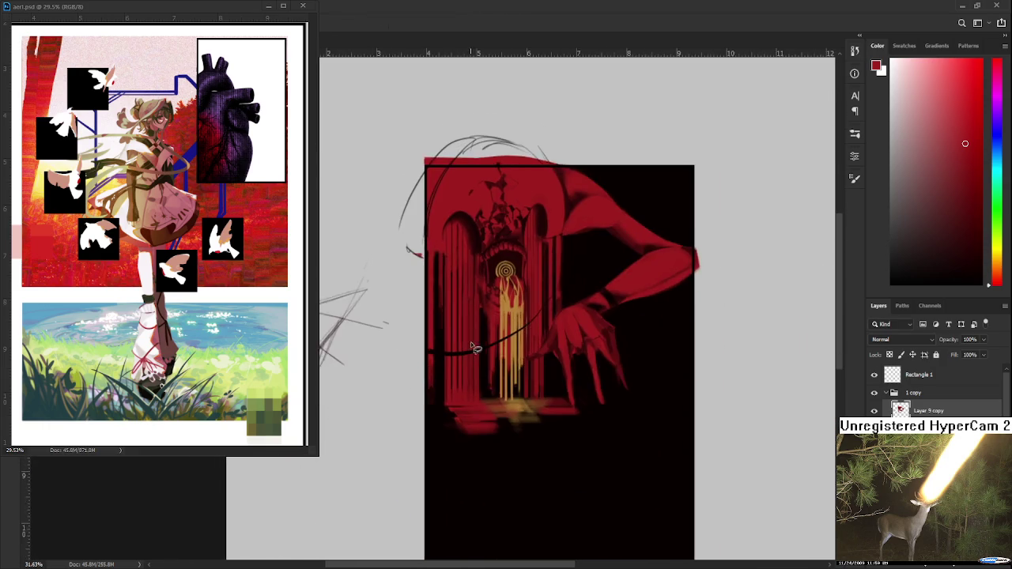
Resize the brush and paint dark red over the black curved line's left end.
scroll(467, 379, "up", 3)
left_click_drag(453, 373, 468, 420)
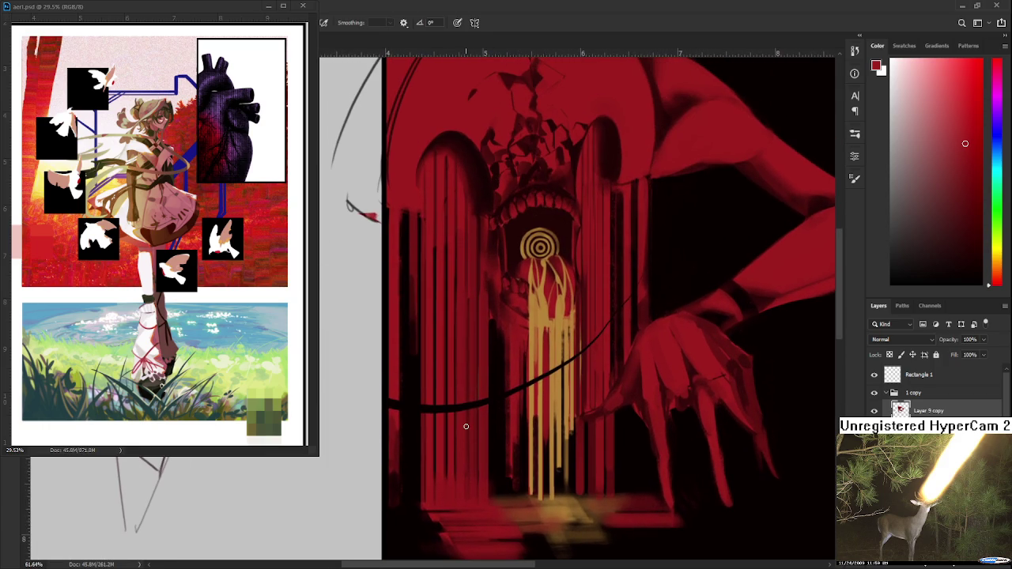
right_click(396, 380, "alt")
right_click(417, 397, "alt")
left_click_drag(421, 397, 422, 417)
Paint out the line's left tip with a brighter red sampled from the painting.
left_click(430, 418, "alt")
left_click(448, 404)
left_click(462, 390, "alt")
left_click_drag(458, 406, 471, 411)
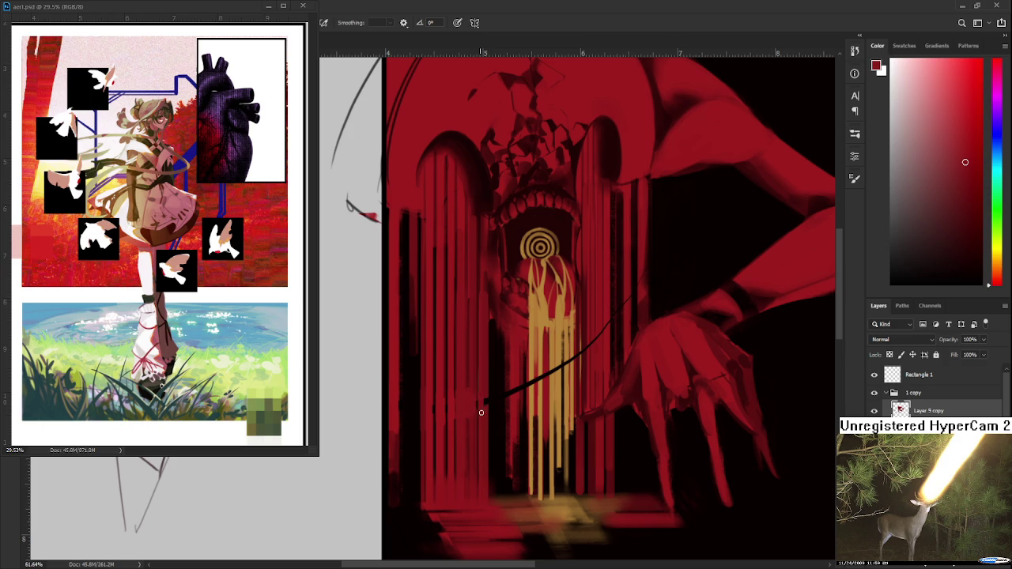
left_click_drag(485, 404, 496, 416)
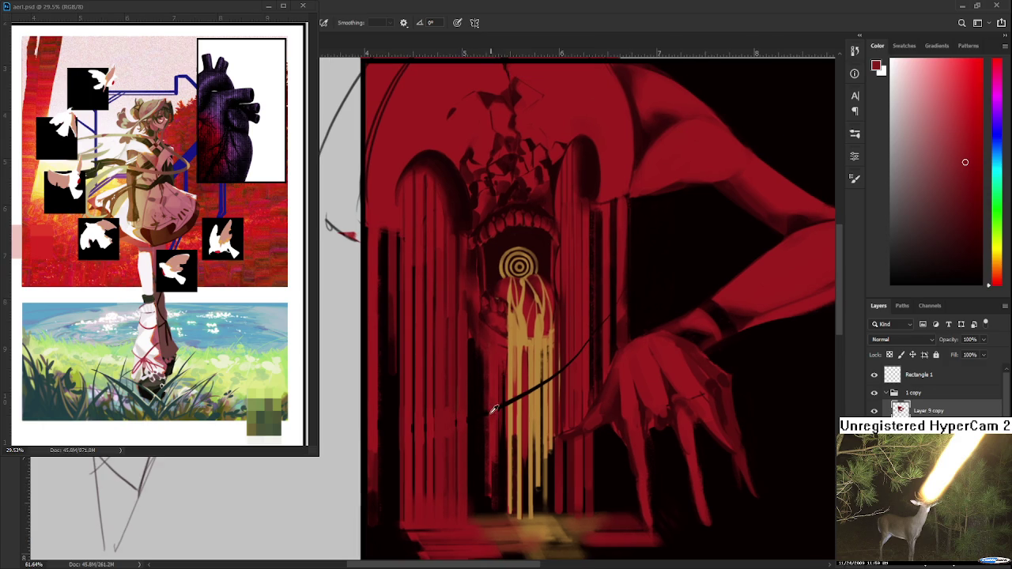
Touch up the line over the gold drips, alternating sampled gold and red.
left_click(486, 399, "alt")
left_click_drag(513, 406, 508, 398)
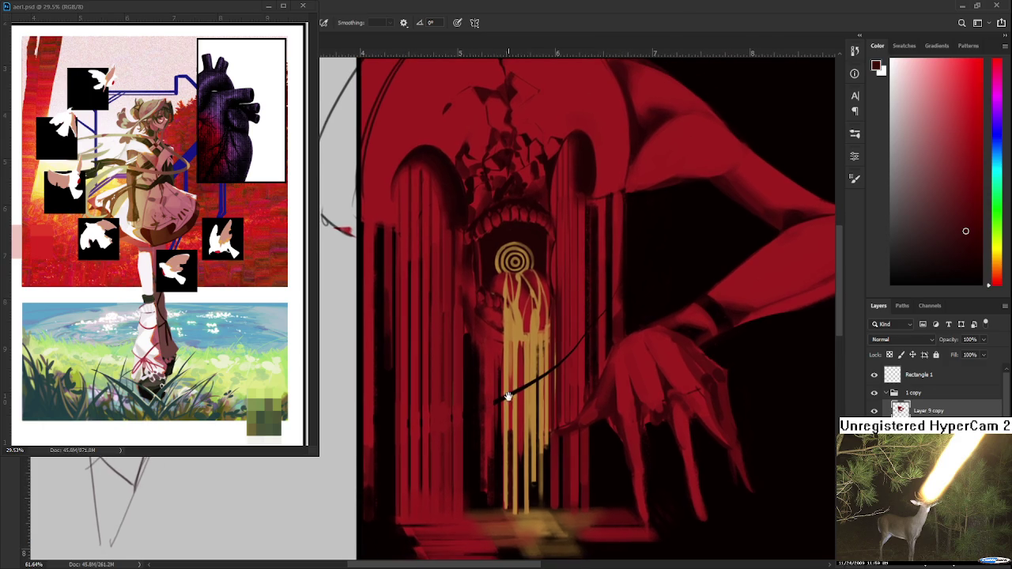
left_click(510, 392, "alt")
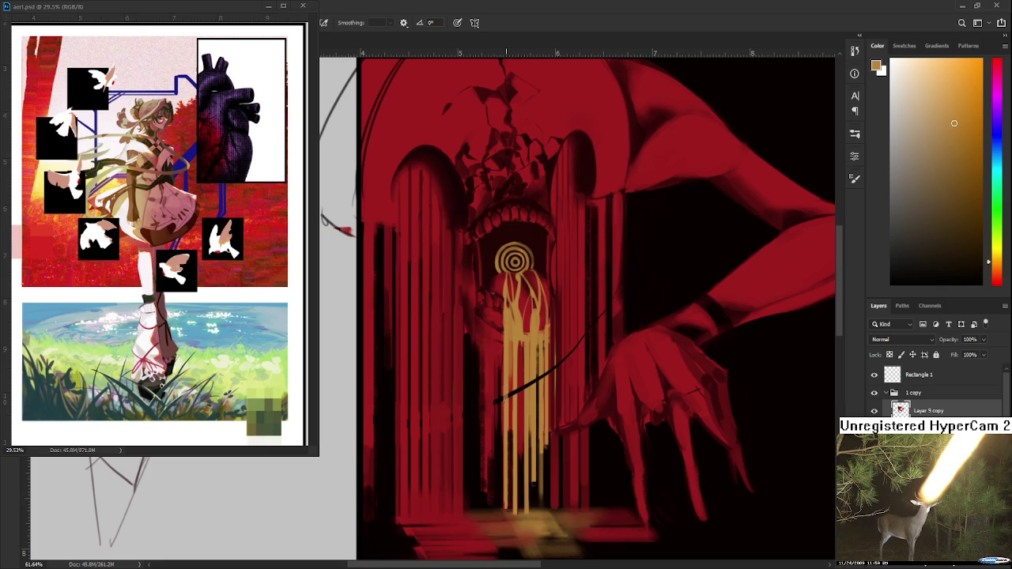
left_click(502, 373, "alt")
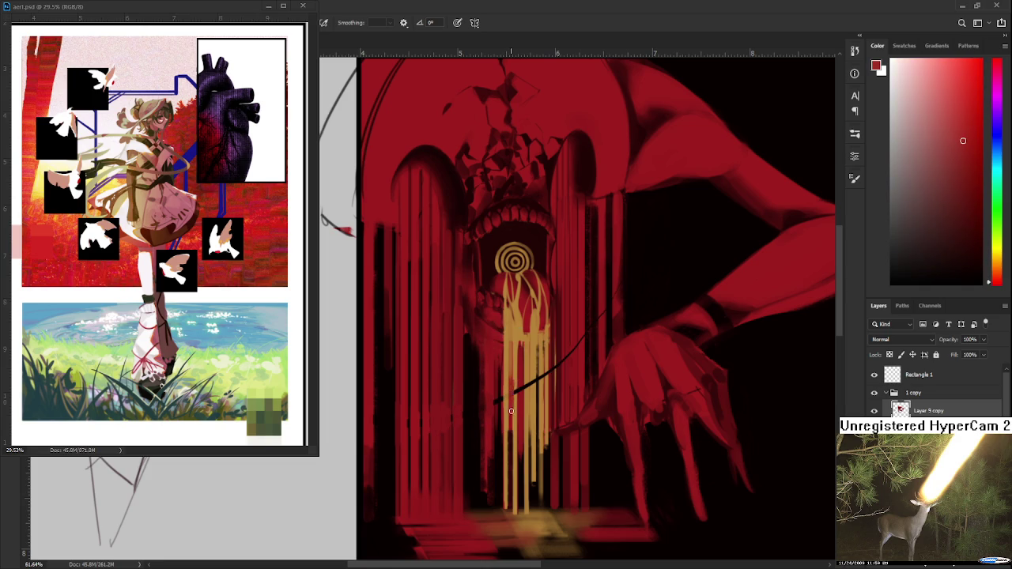
left_click(516, 387, "alt")
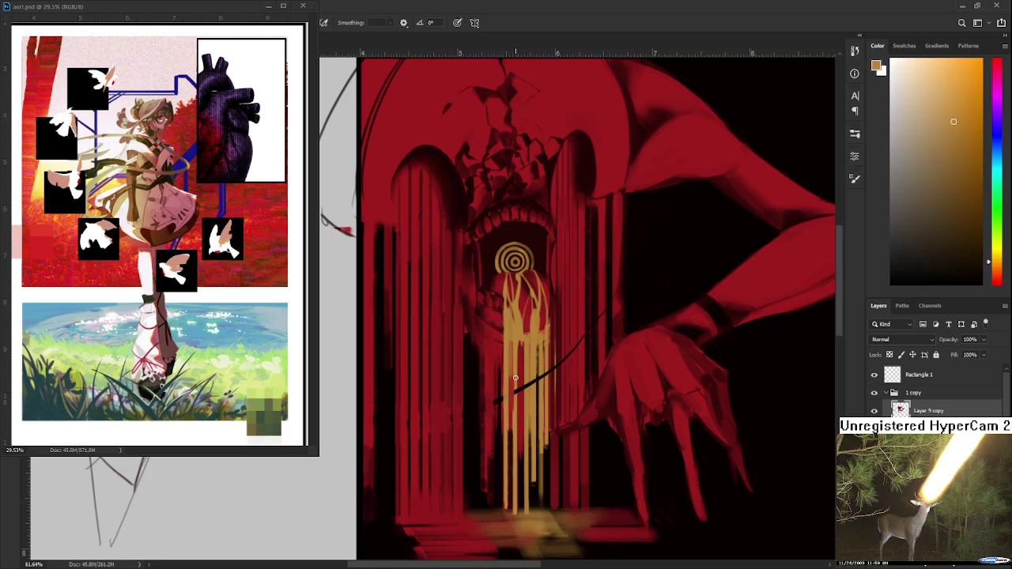
left_click(520, 393, "alt")
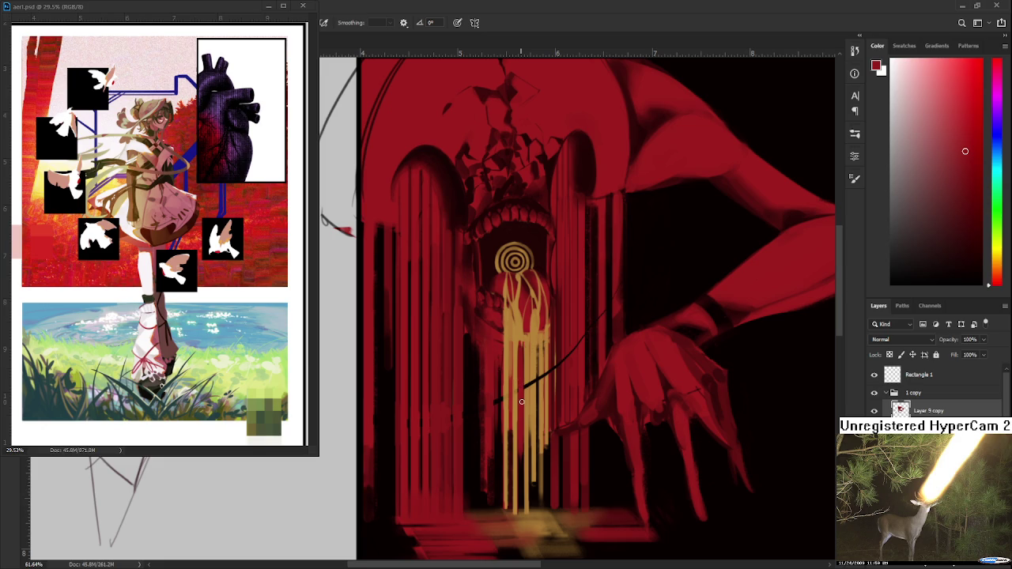
left_click_drag(515, 392, 516, 397)
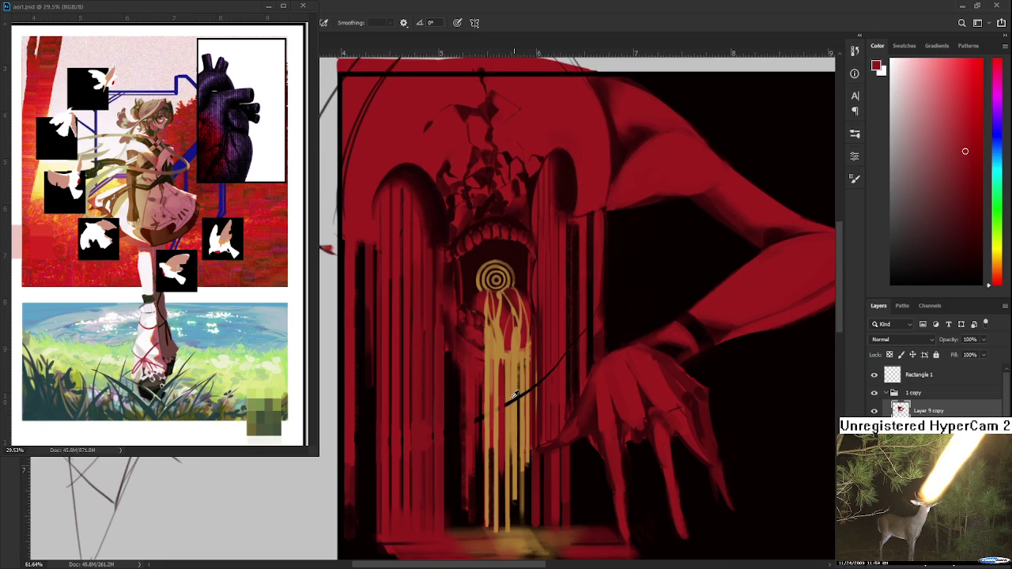
left_click(513, 393, "alt")
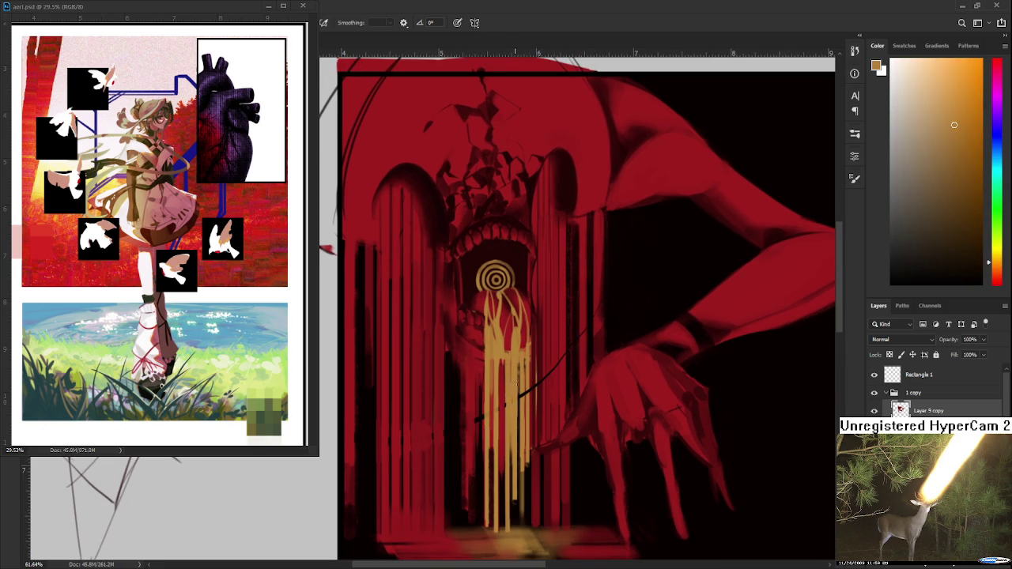
Continue thinning the line toward the figure with sampled dark red, lighter tones and near-black.
left_click(520, 385, "alt")
left_click(537, 377, "alt")
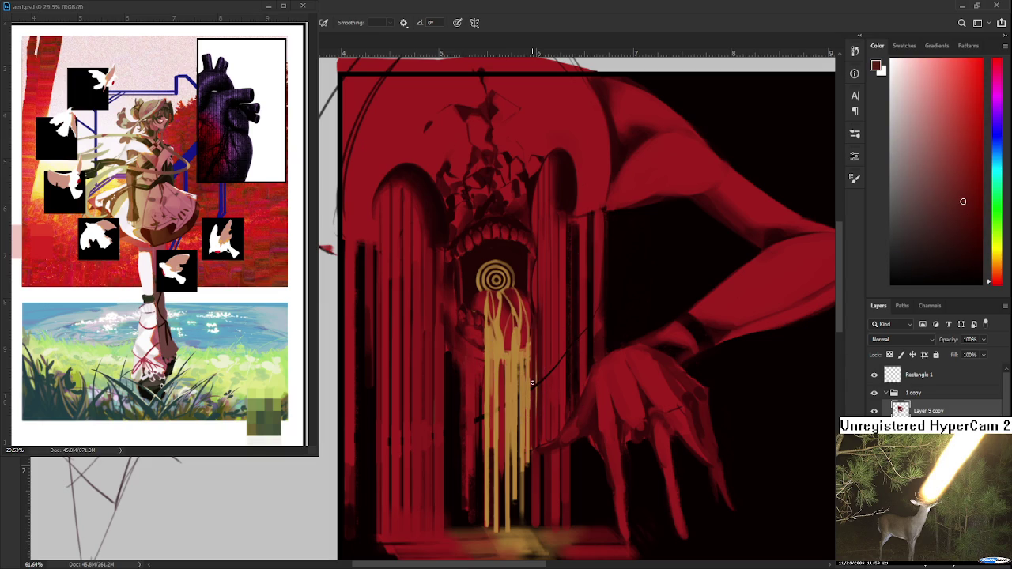
left_click(535, 379, "alt")
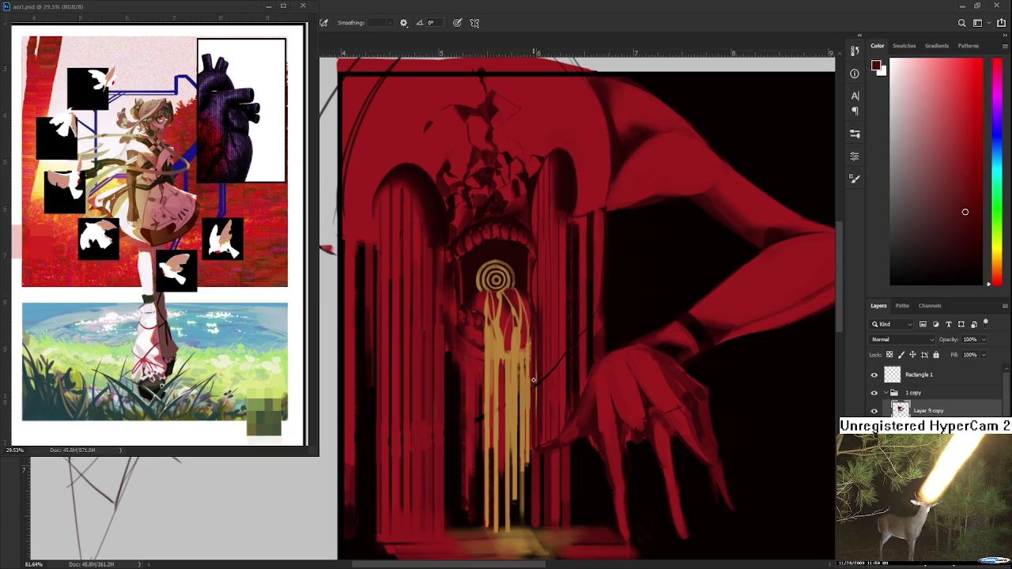
left_click(541, 385, "alt")
left_click(547, 372, "alt")
left_click(564, 353, "alt")
left_click_drag(562, 357, 610, 426)
left_click(540, 382, "alt")
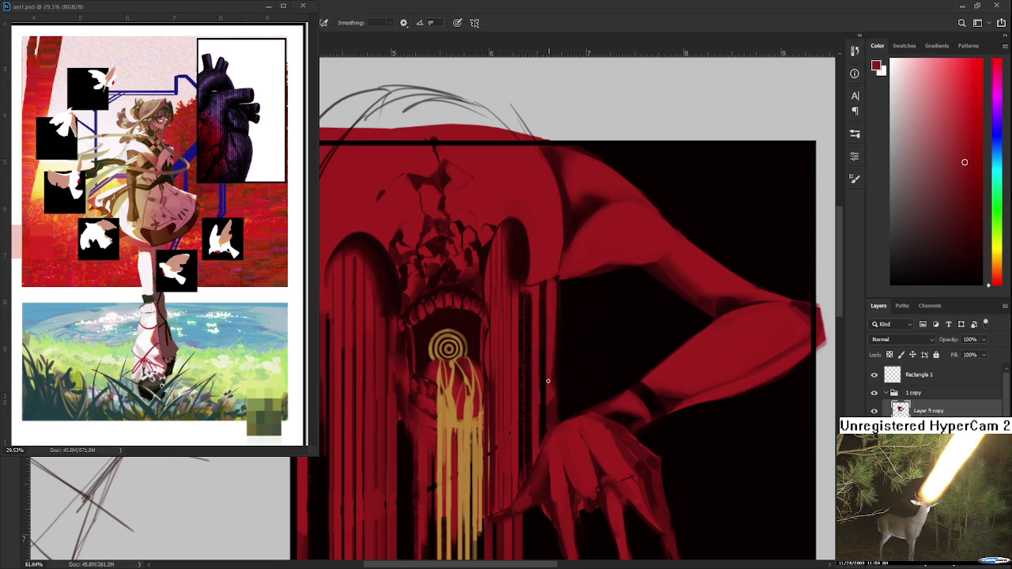
left_click(540, 387, "alt")
Switch to the Eraser and zoom in on the figure's upper area by the drips.
key("e")
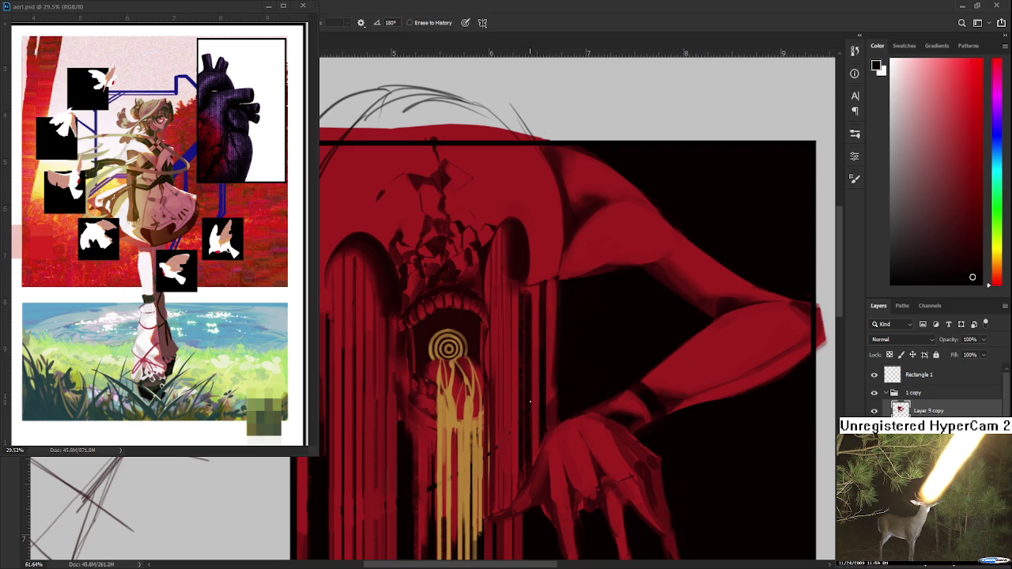
left_click_drag(524, 440, 553, 373)
scroll(531, 366, "down", 5)
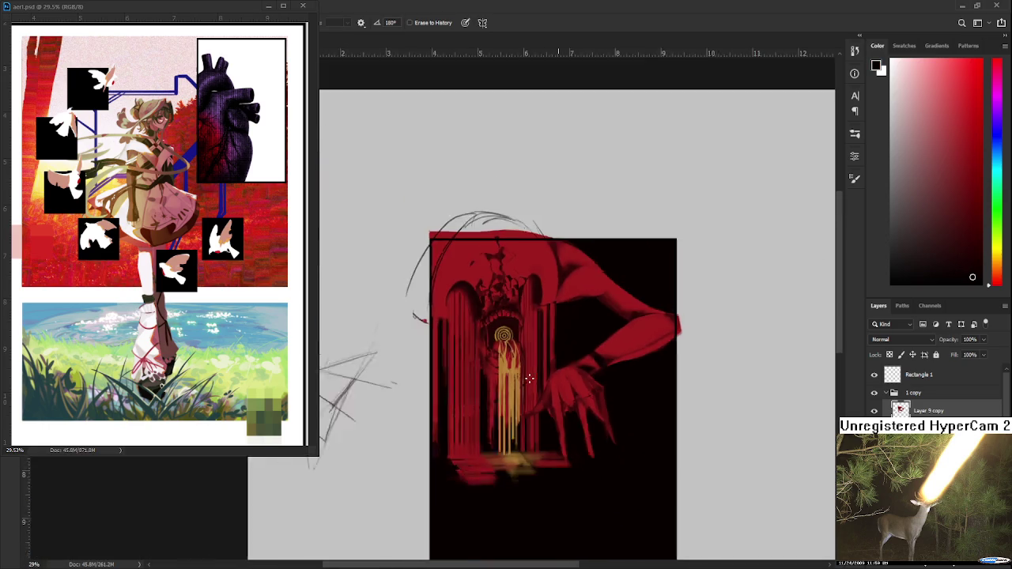
scroll(553, 395, "up", 3)
scroll(537, 406, "up", 3)
scroll(537, 407, "up", 3)
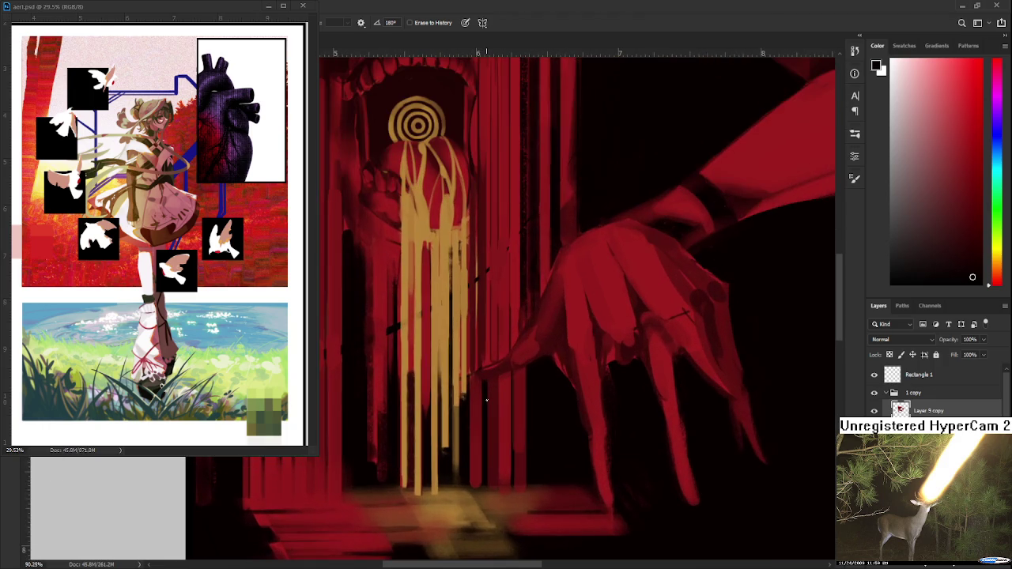
scroll(484, 399, "up", 2)
scroll(456, 397, "up", 1)
Paint a thin dark-red stroke beside the gold drips, then touch up with sampled reds and gold.
key("b")
left_click(427, 372, "alt")
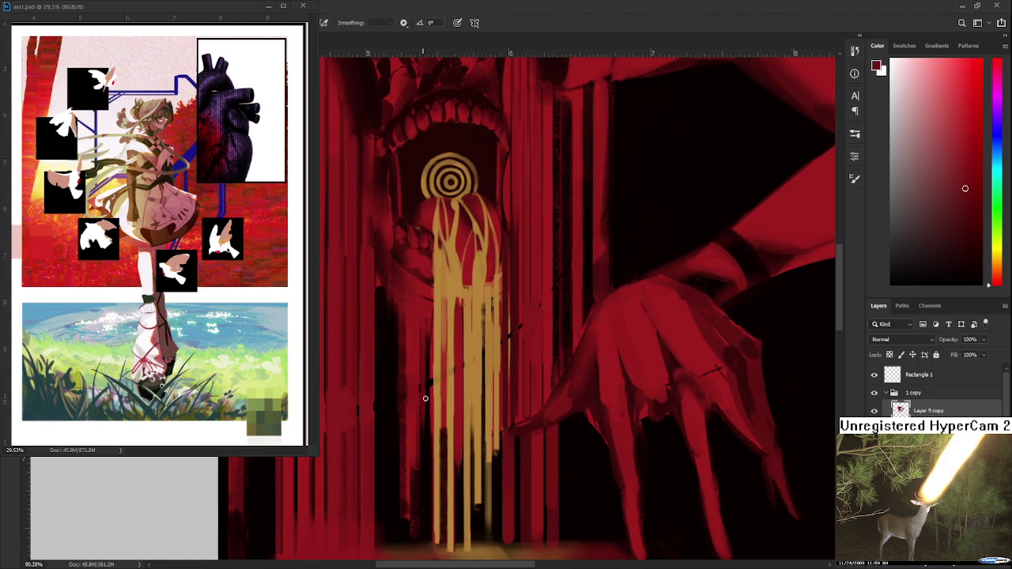
left_click_drag(423, 370, 425, 408)
left_click(461, 362, "alt")
left_click(454, 362, "alt")
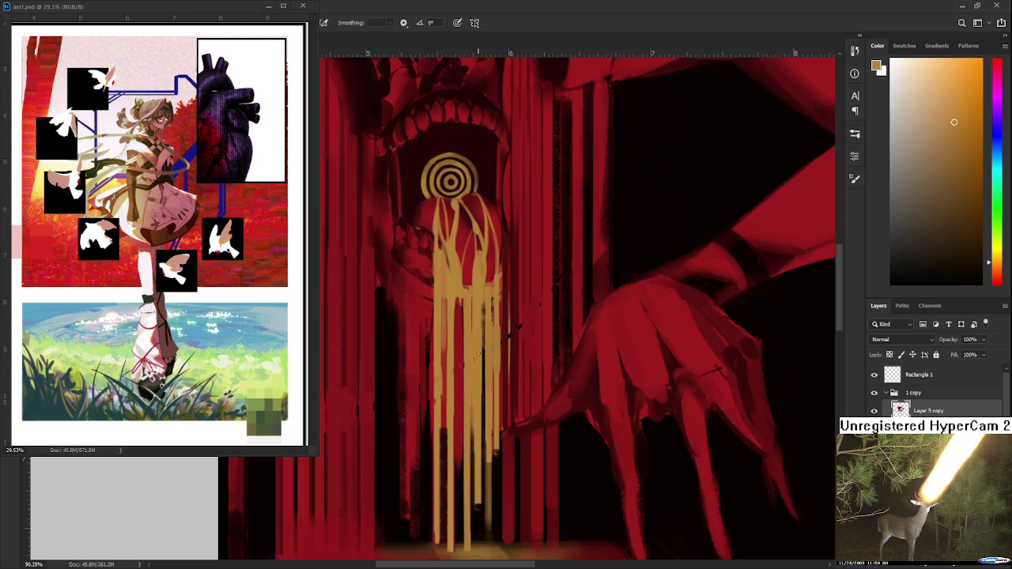
left_click_drag(485, 361, 510, 325)
left_click(511, 326, "alt")
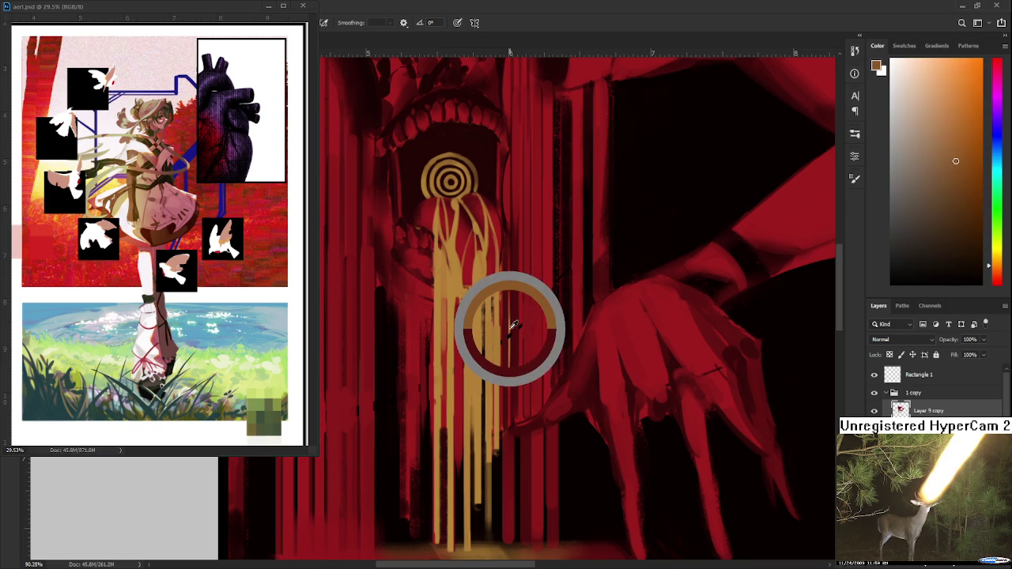
left_click(523, 316, "alt")
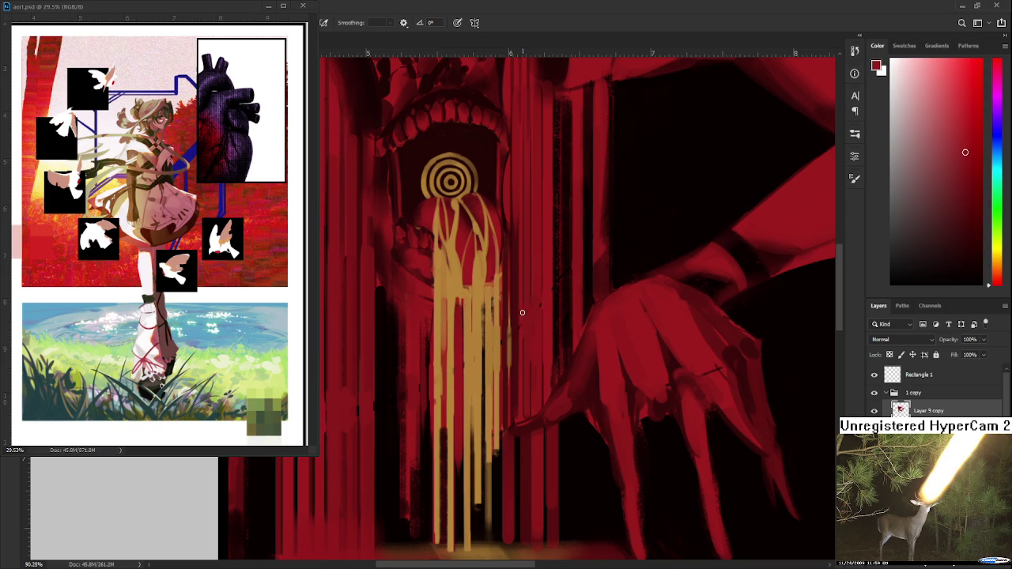
Pan over the arch and drips and zoom out to view the painting.
left_click_drag(521, 324, 539, 350)
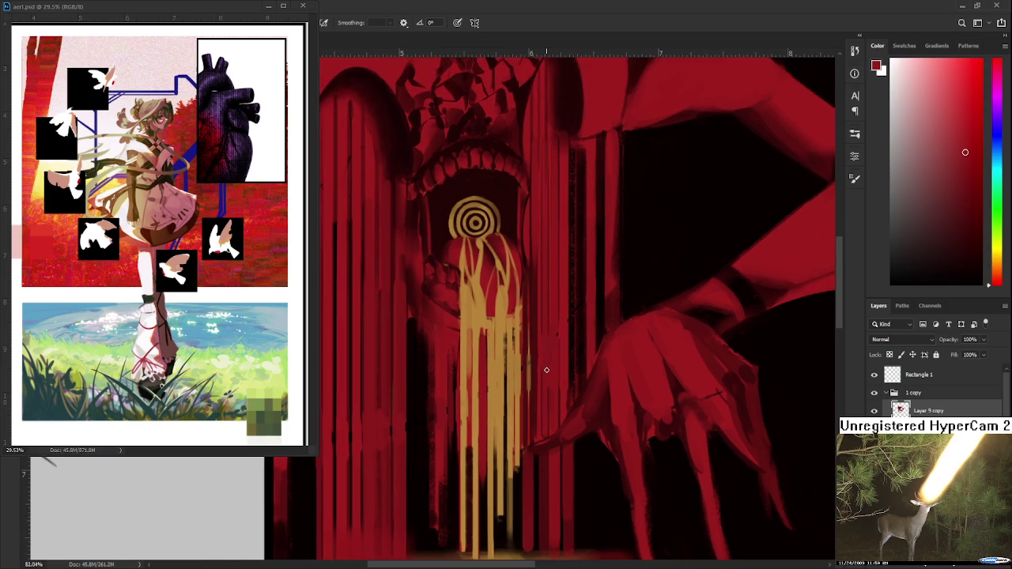
scroll(555, 376, "down", 3)
scroll(556, 377, "down", 2)
scroll(555, 376, "down", 2)
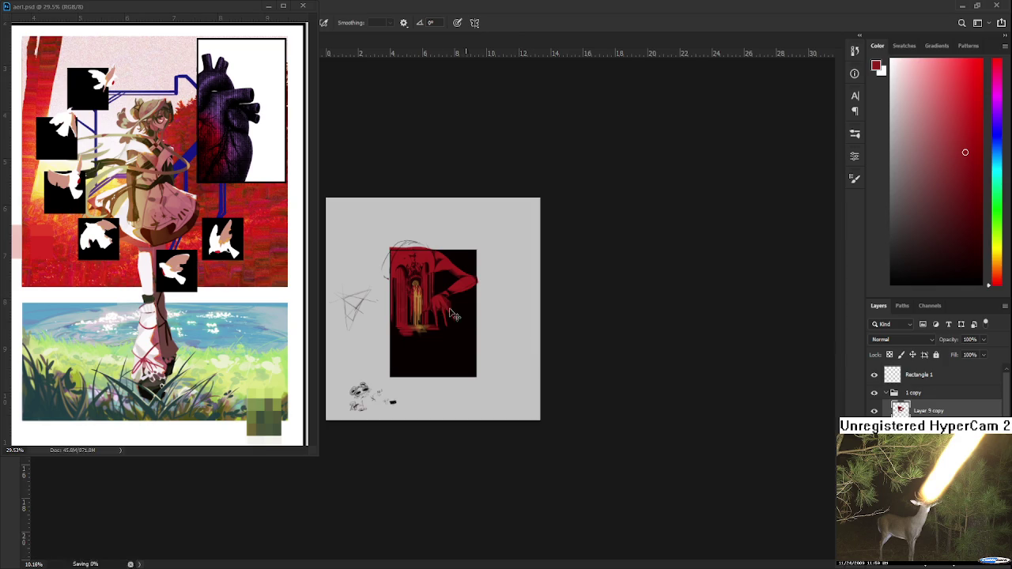